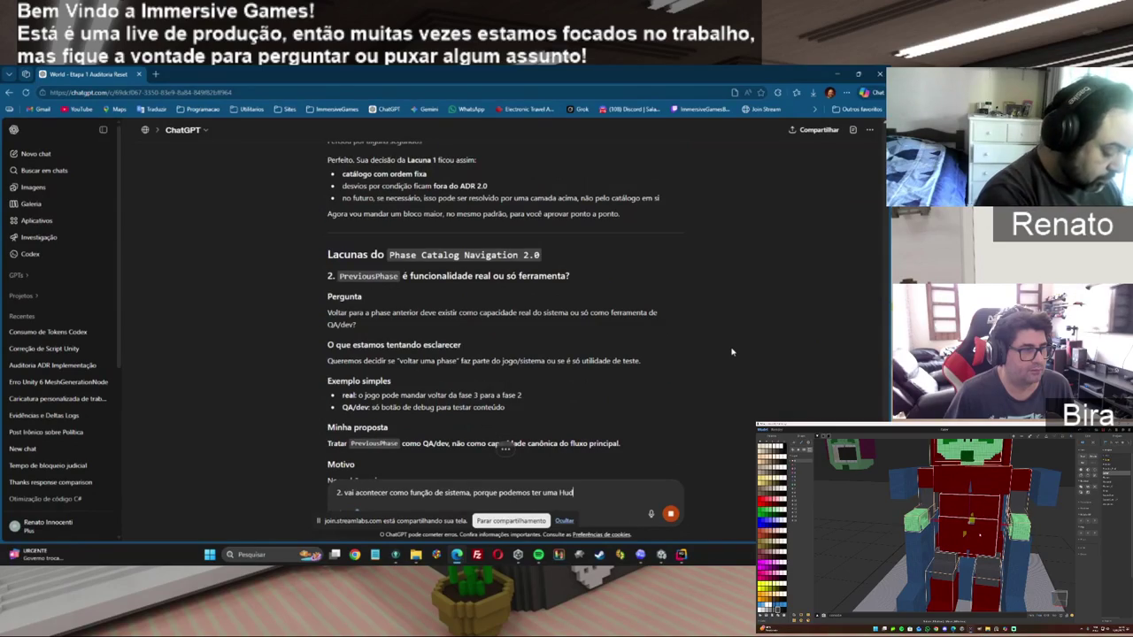
Write that the Hub can advance, go back and even skip phases within catalog order.
text(que podemos avançar retroceder e inclus)
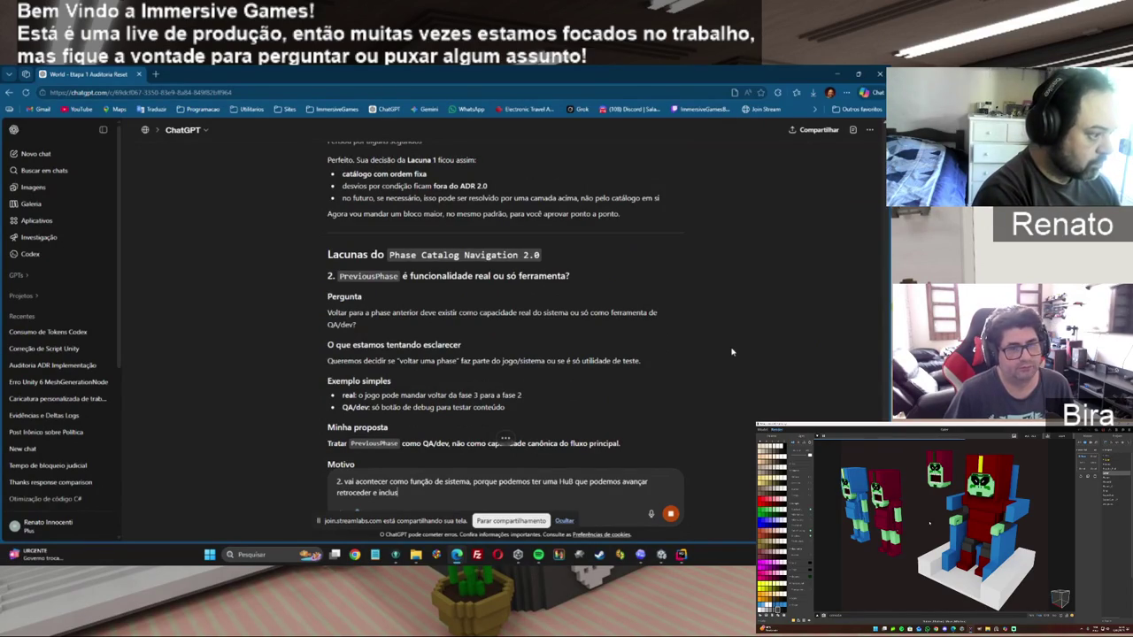
text(ive saltar fases)
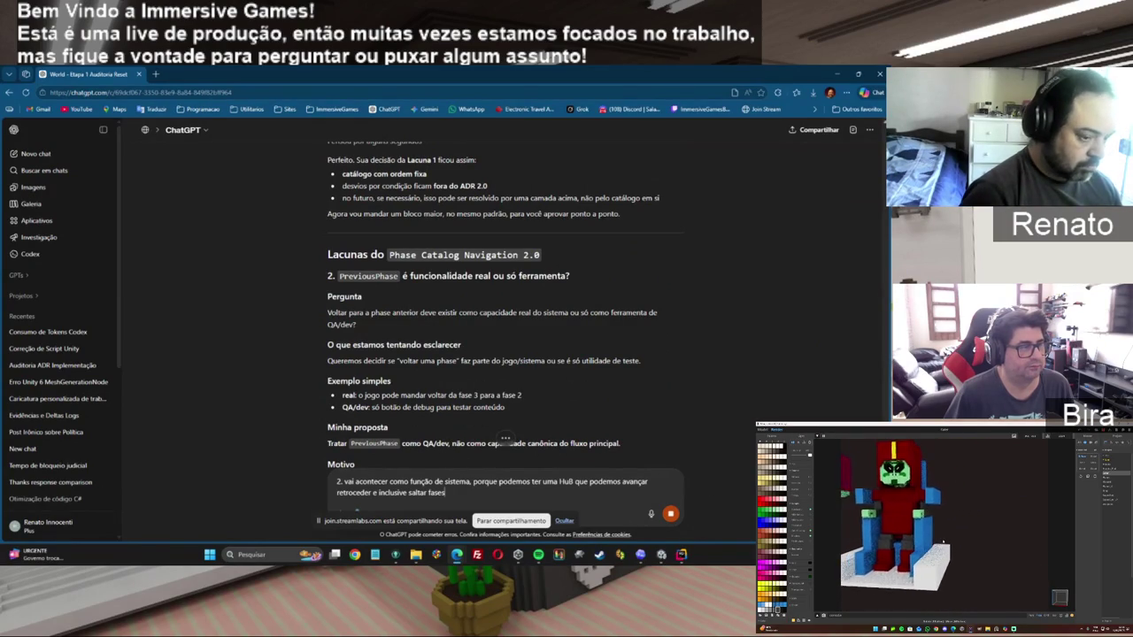
text(dentro da ordem docatalogo.)
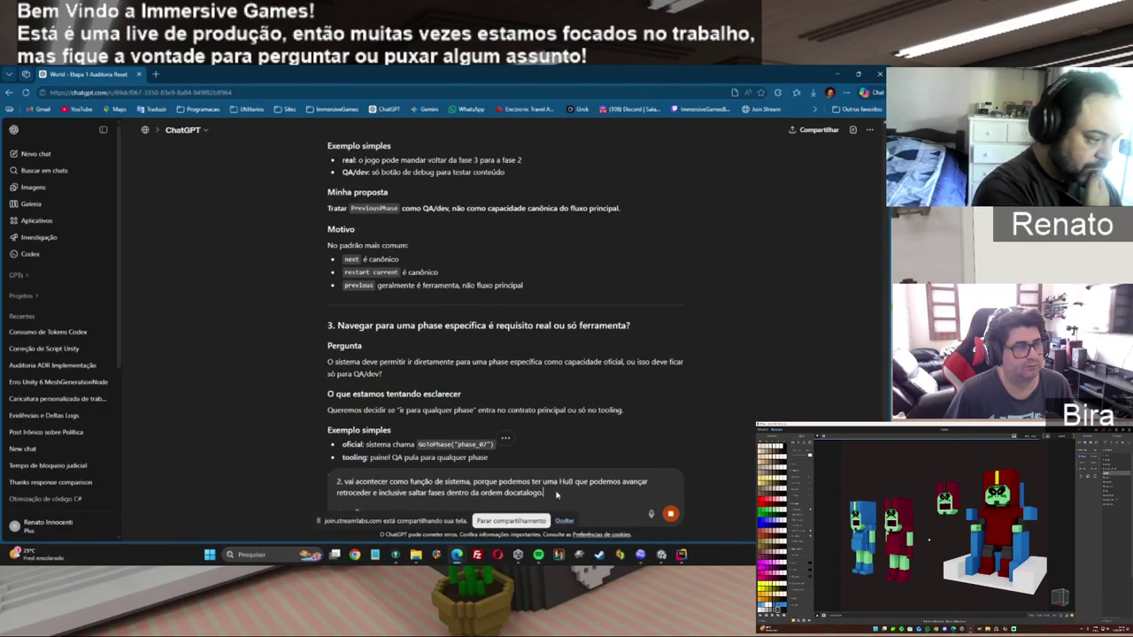
Make the answer cover points 2 and 3, fix 'do catalogo', and add the tooling-first note.
key(shift+Return)
key(shift+Return)
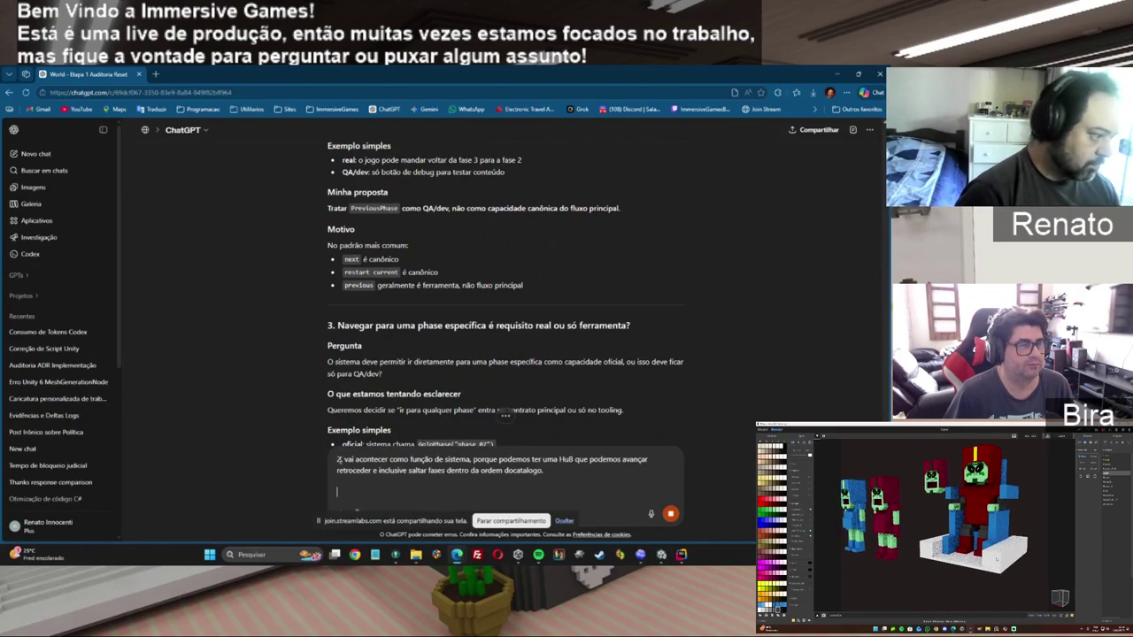
text(3.)
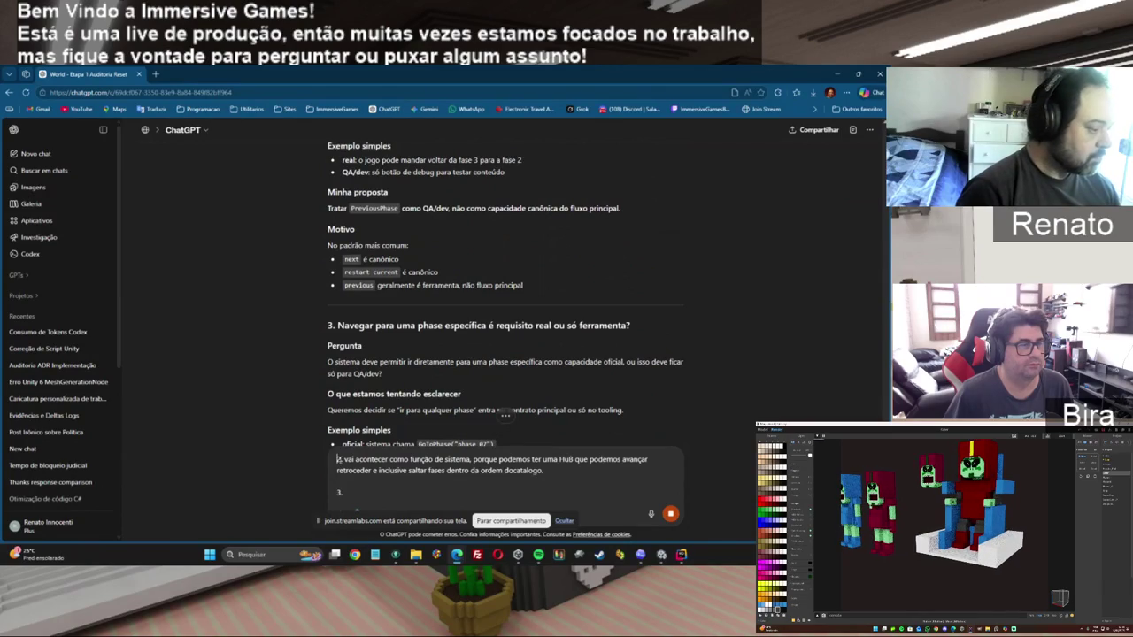
text( e 3)
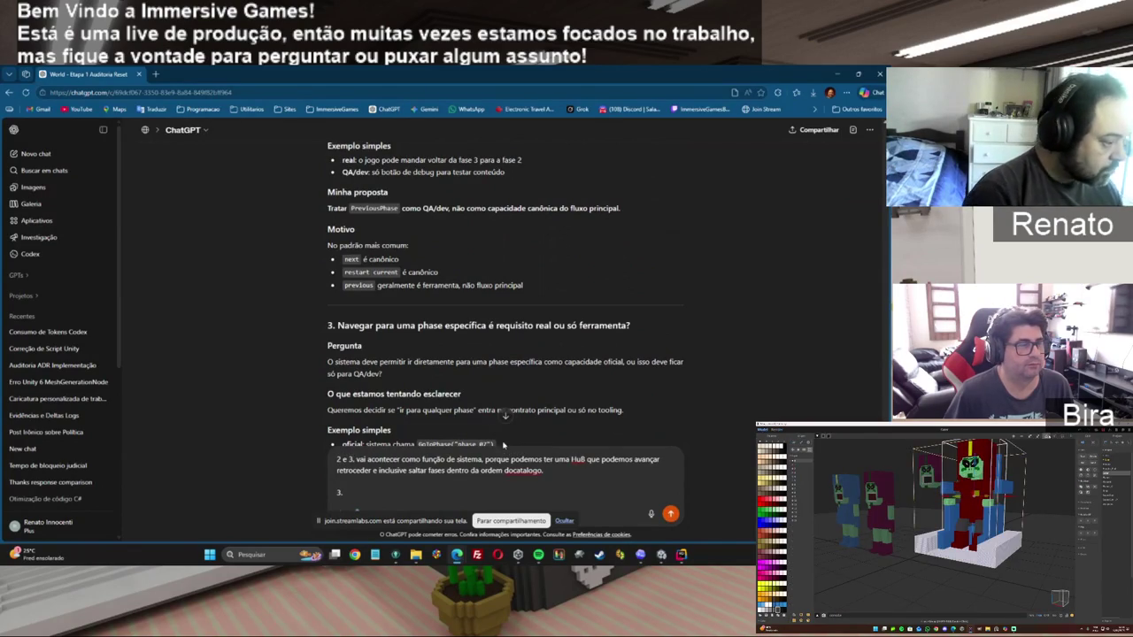
scroll(503, 444, down, 1)
scroll(504, 415, down, 2)
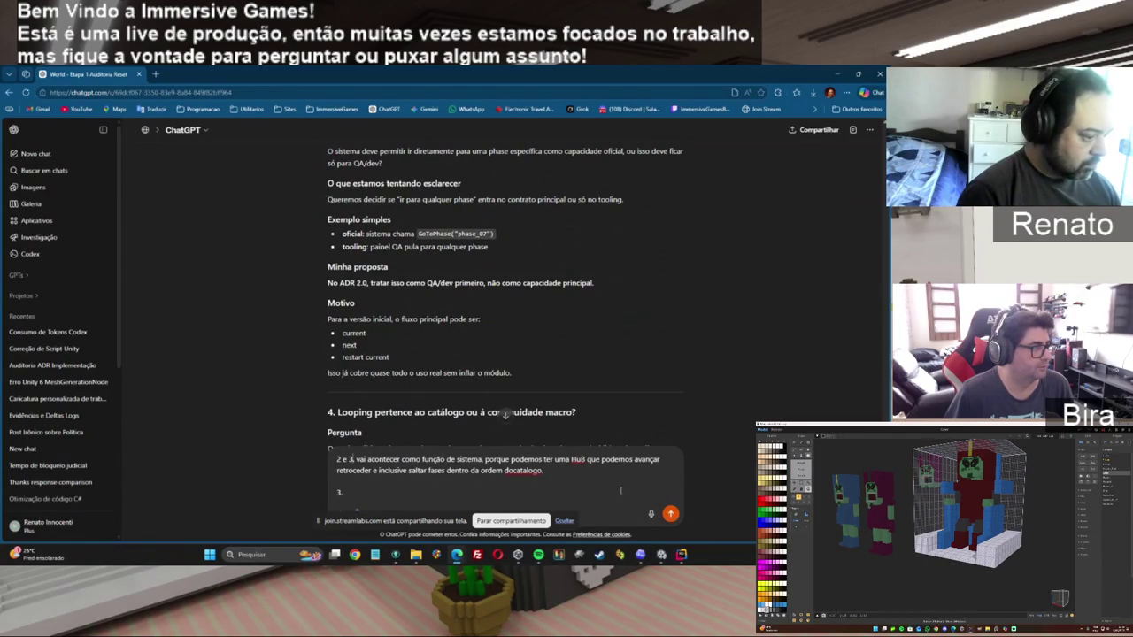
click(512, 470)
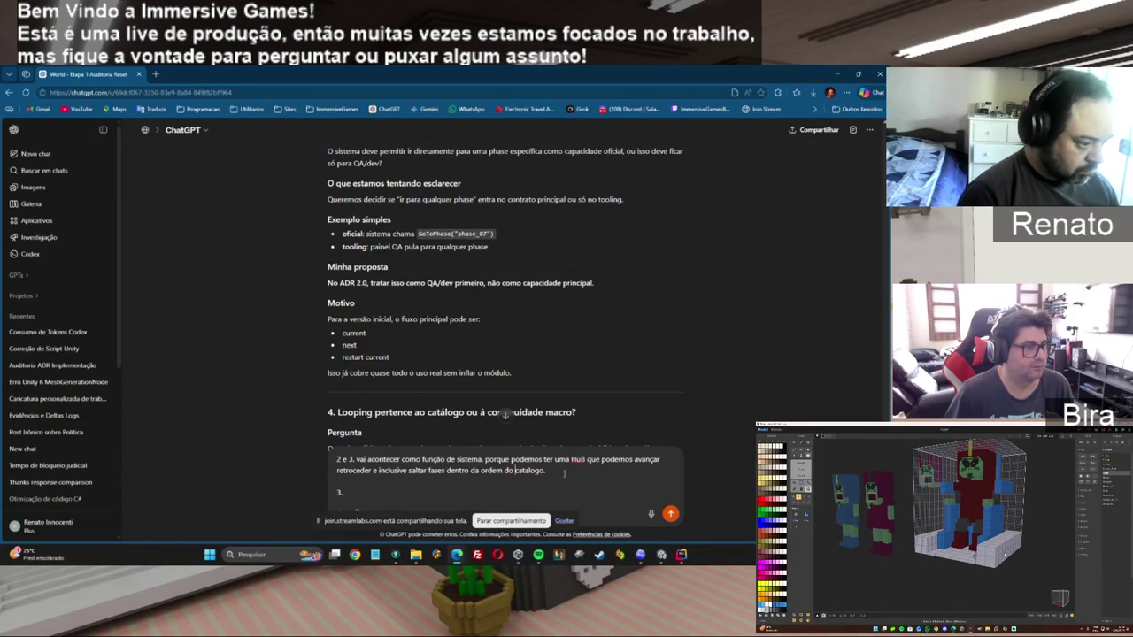
text( (podemos)
text( sim tratar n)
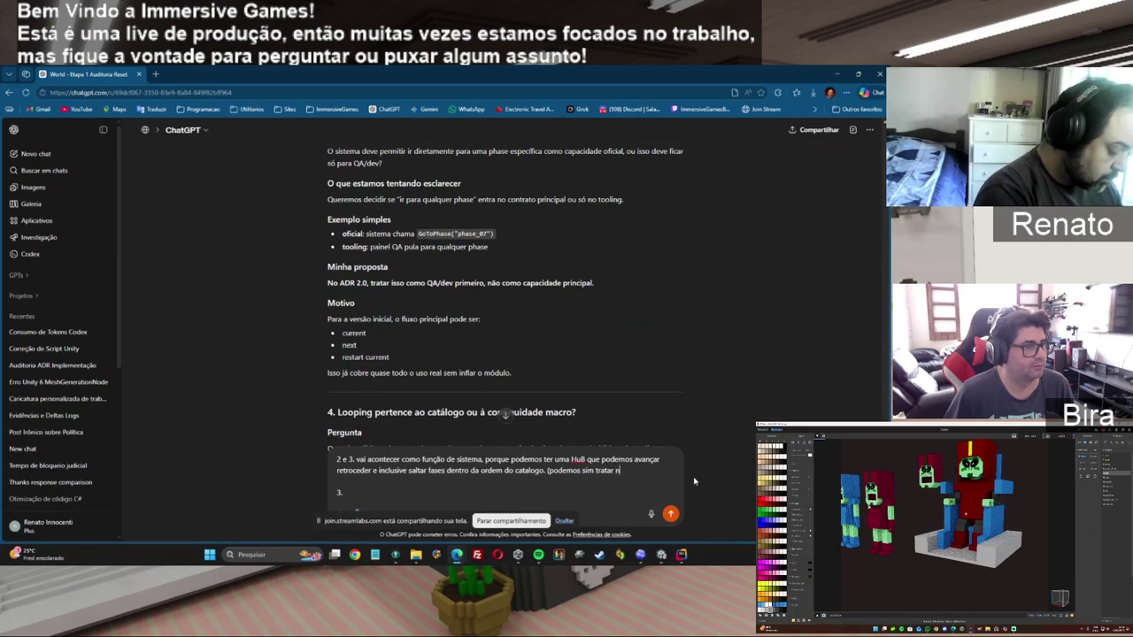
text(primeiro momento)
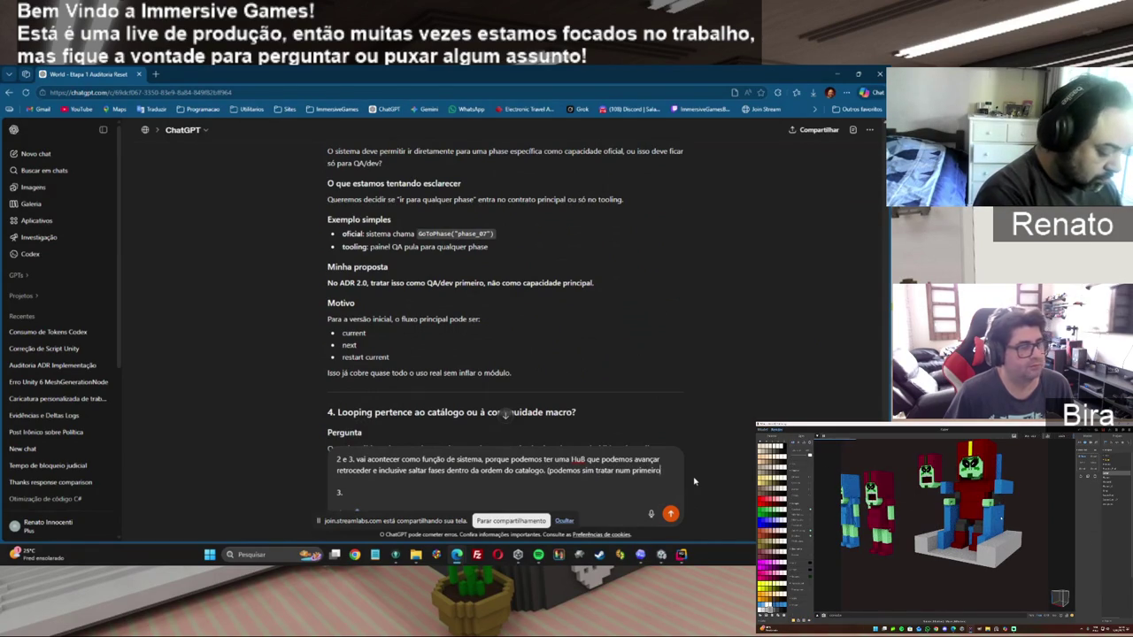
text( como)
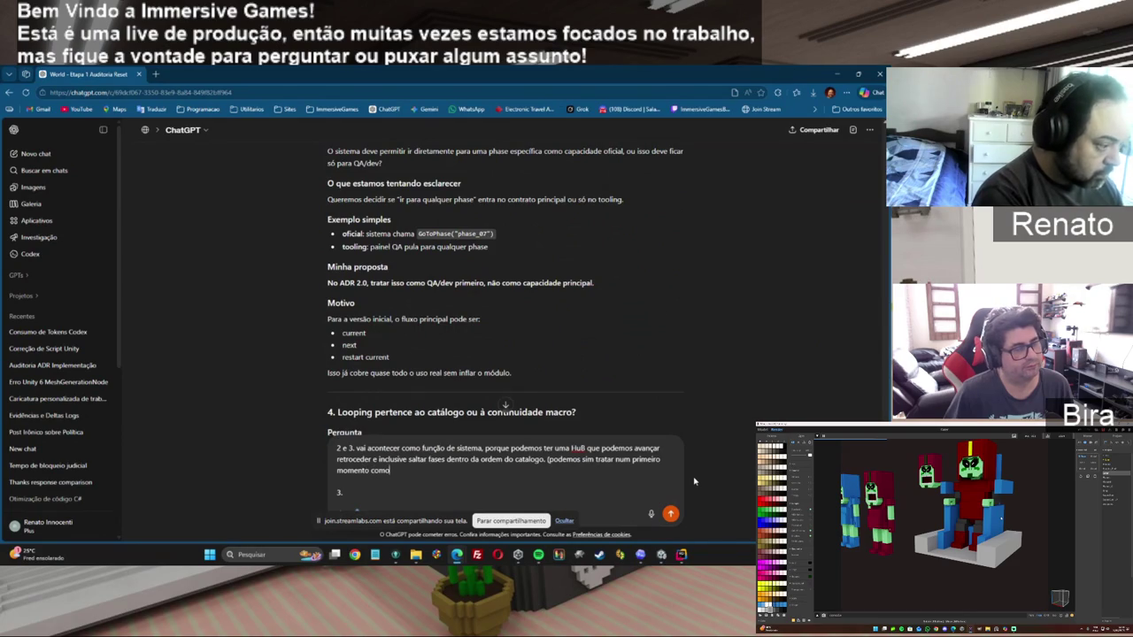
text(ferramentes)
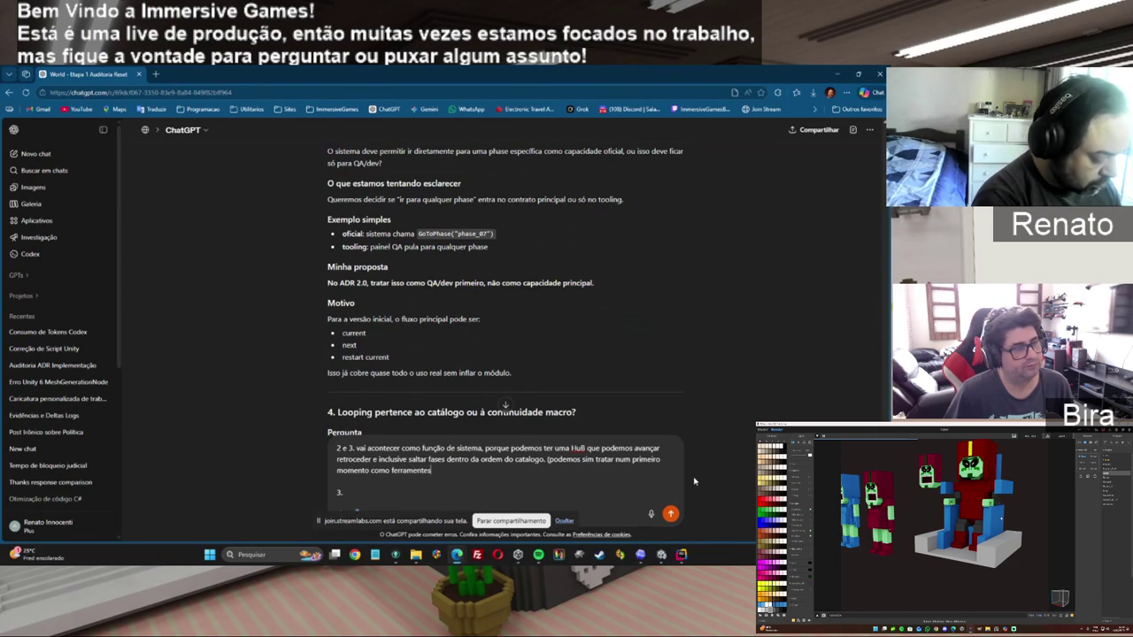
text( para valida)
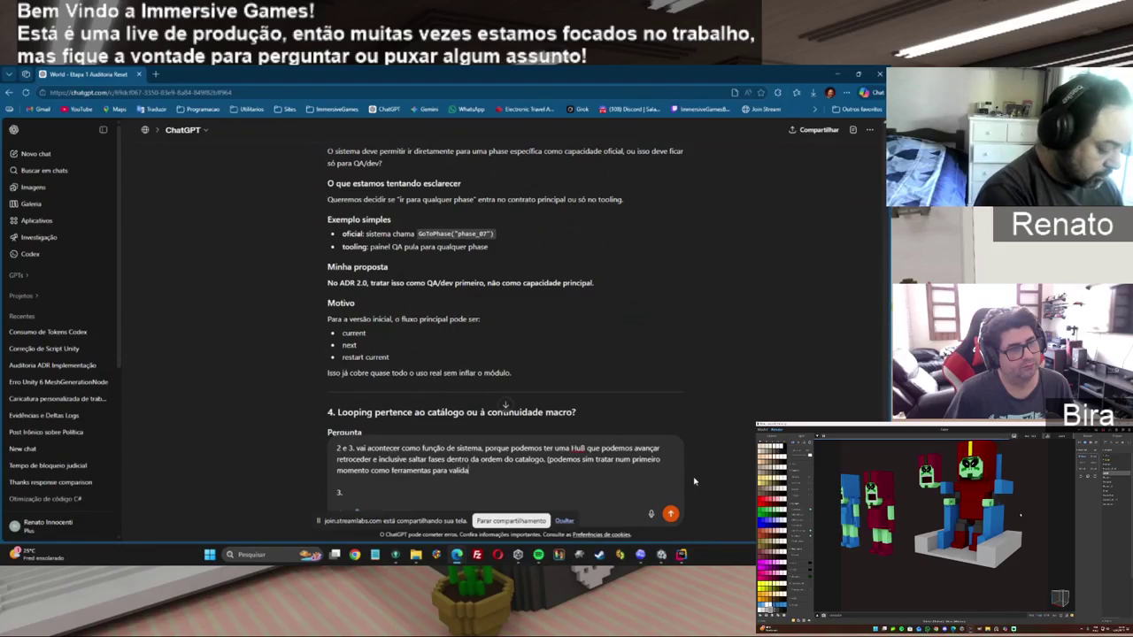
text(stem)
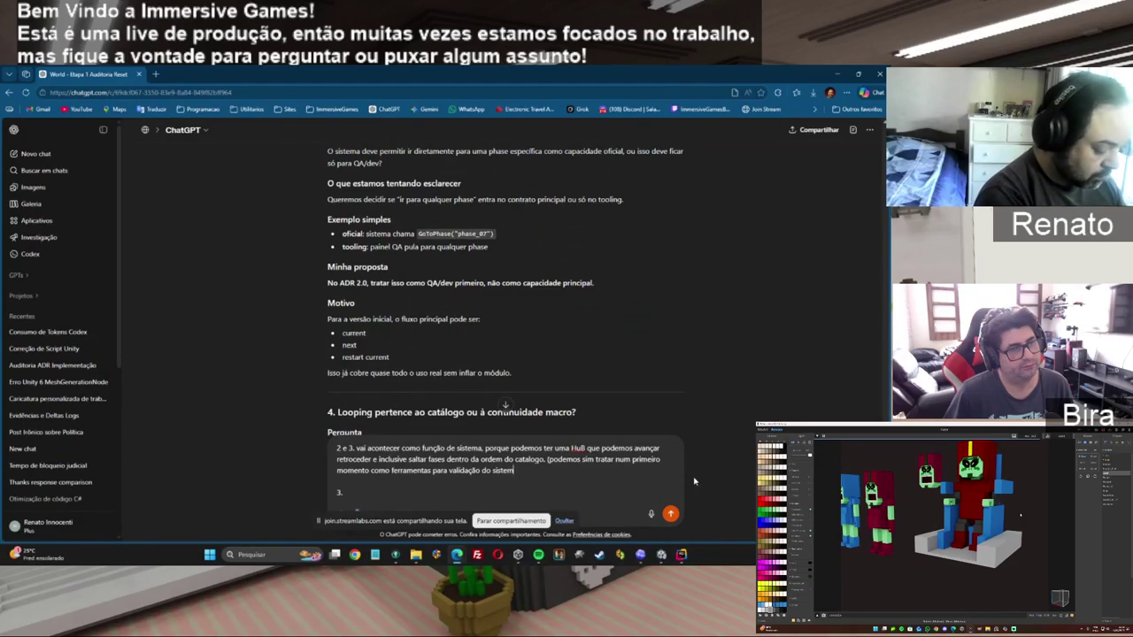
text(a,mas )
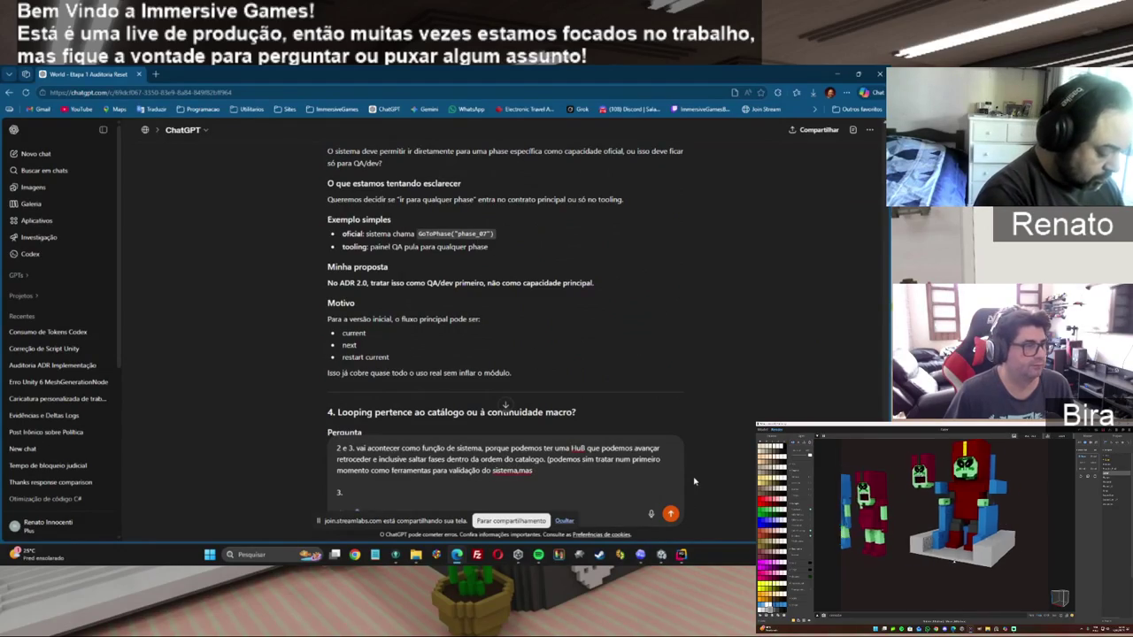
text(não vai d)
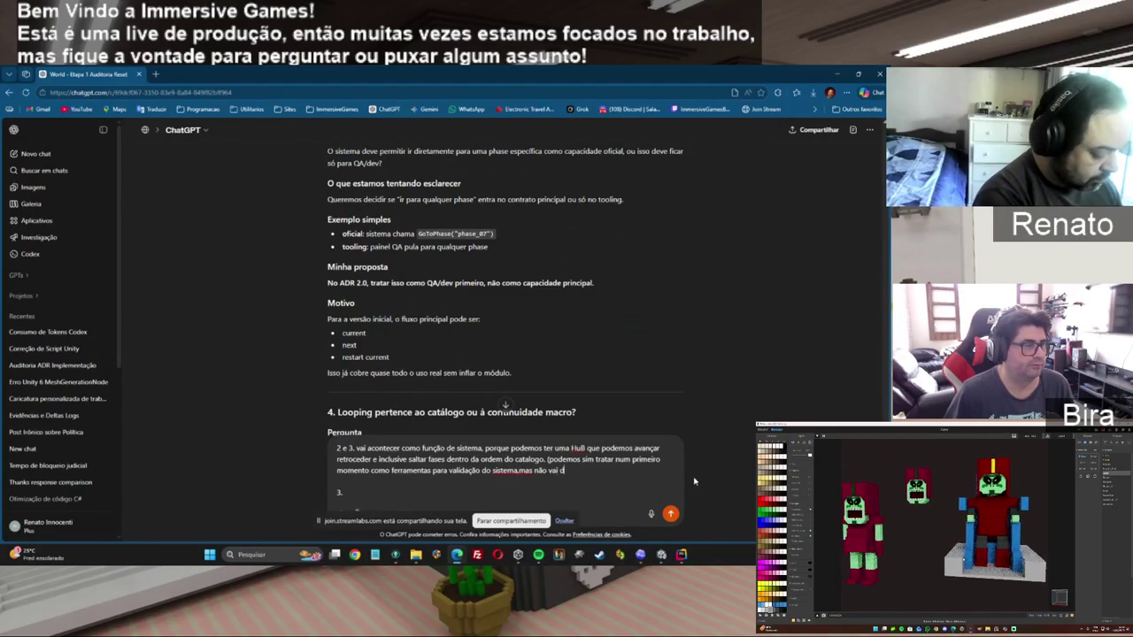
text(emorar para im)
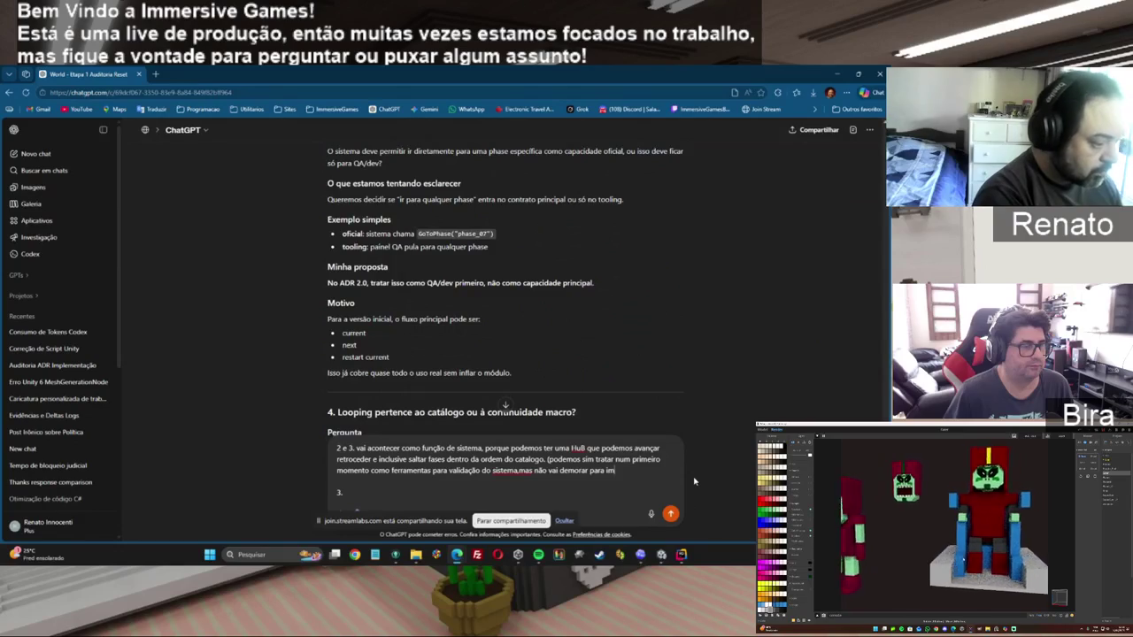
text(plantarmo)
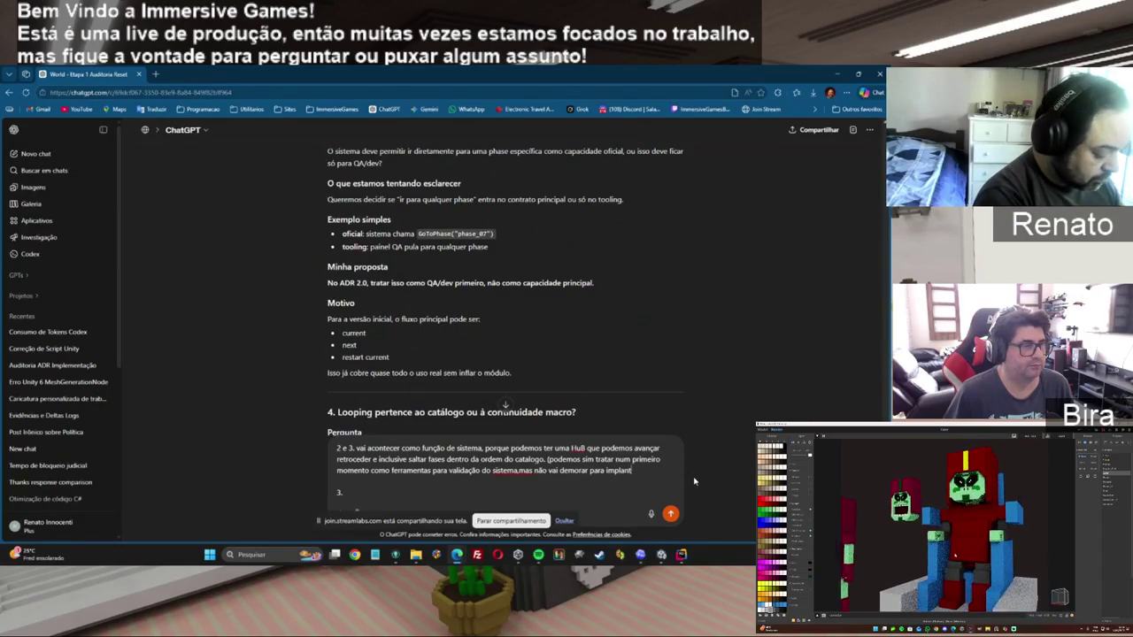
text(s,então)
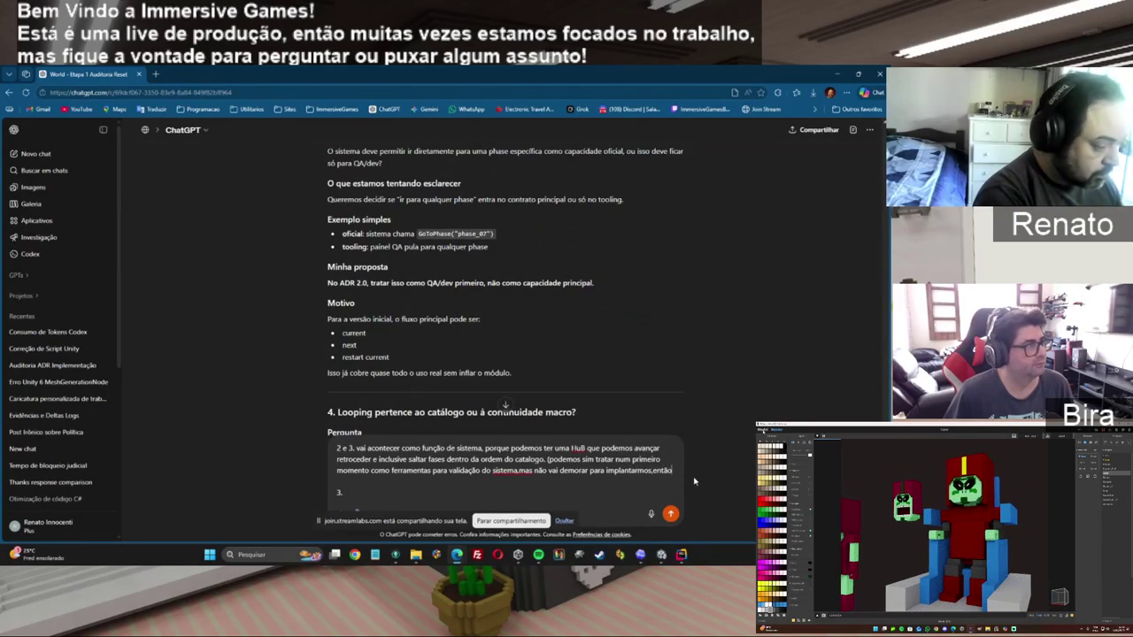
text(o)
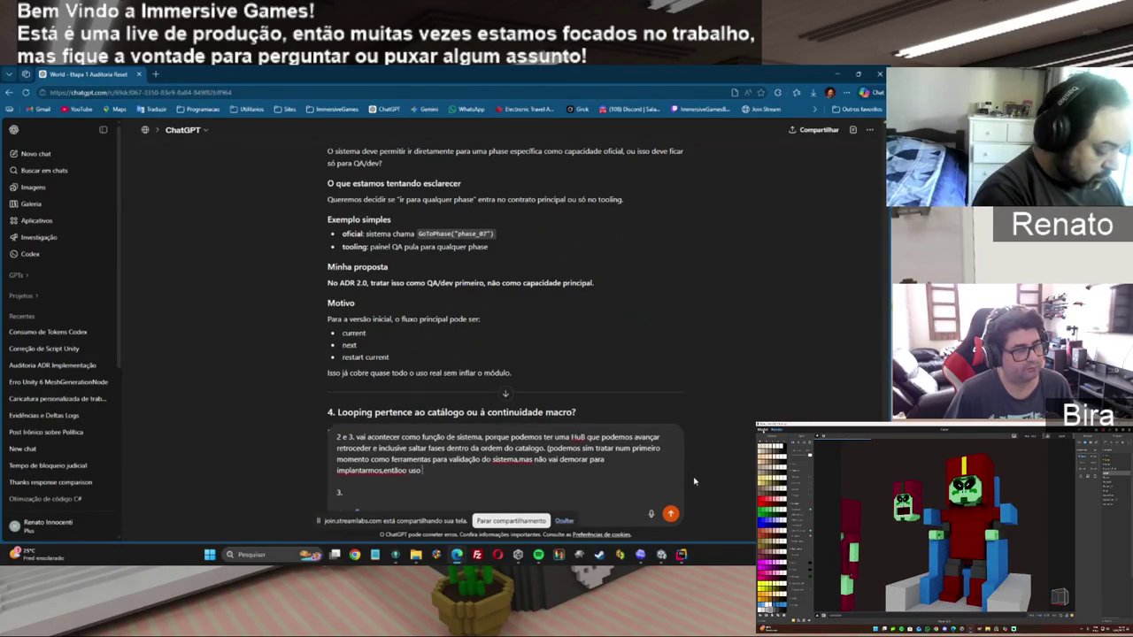
text(a ferramente)
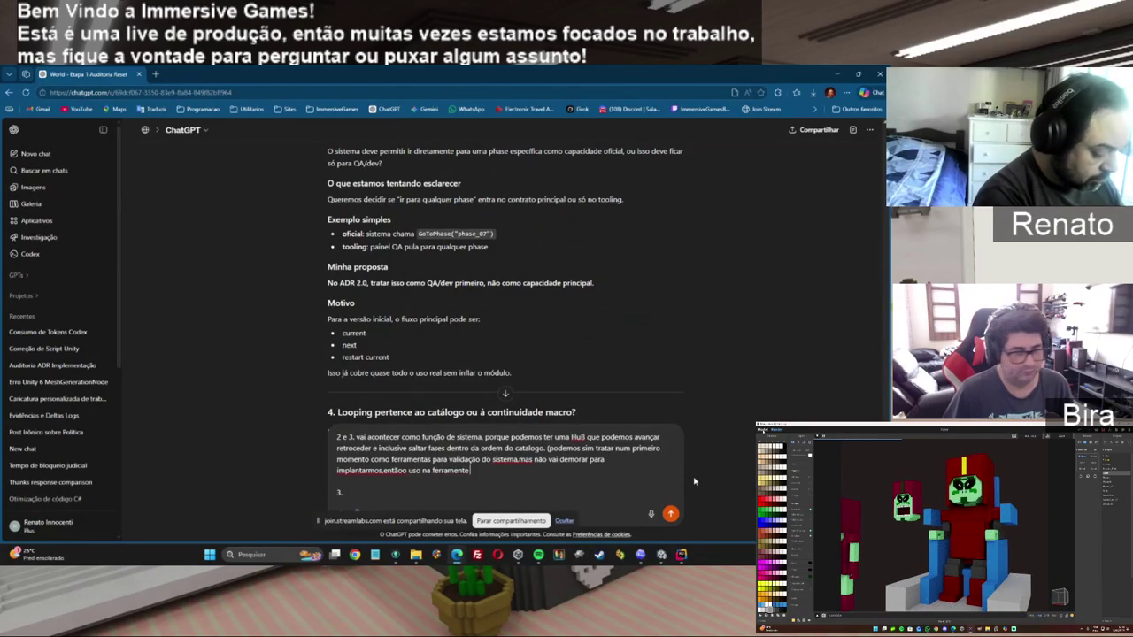
text( pre)
text(cisa ser o mais proximo)
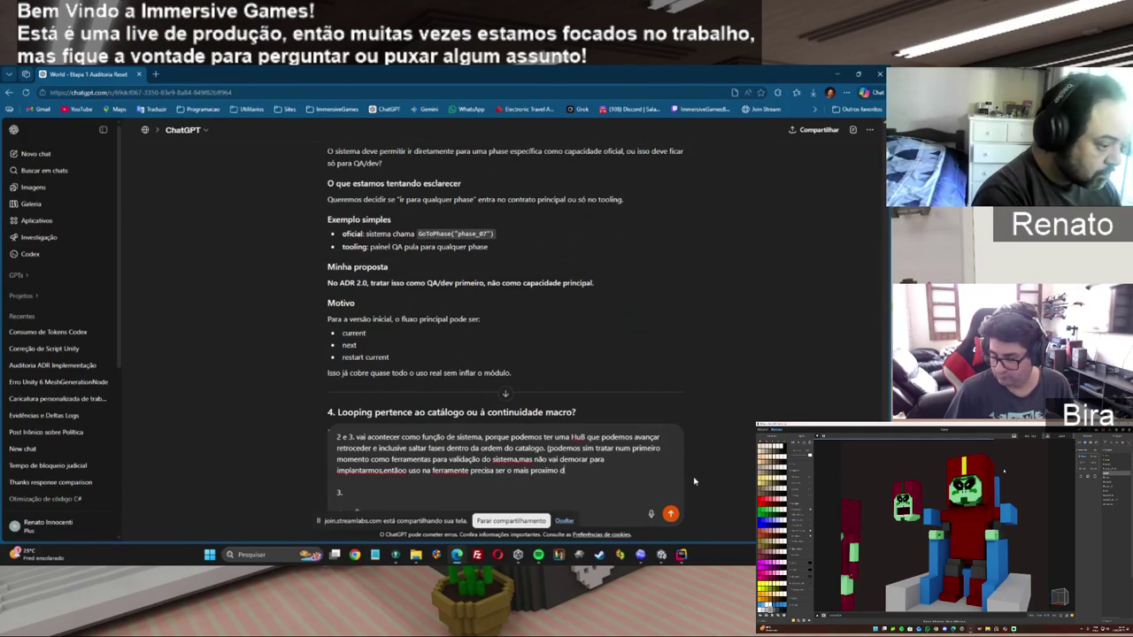
text( d)
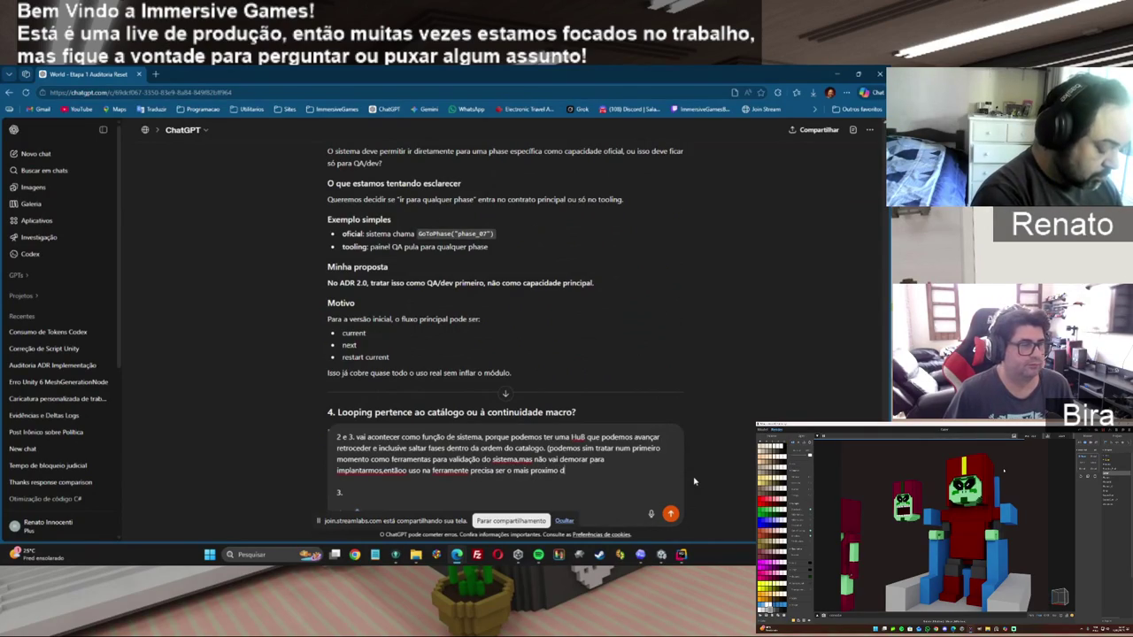
text(a prod)
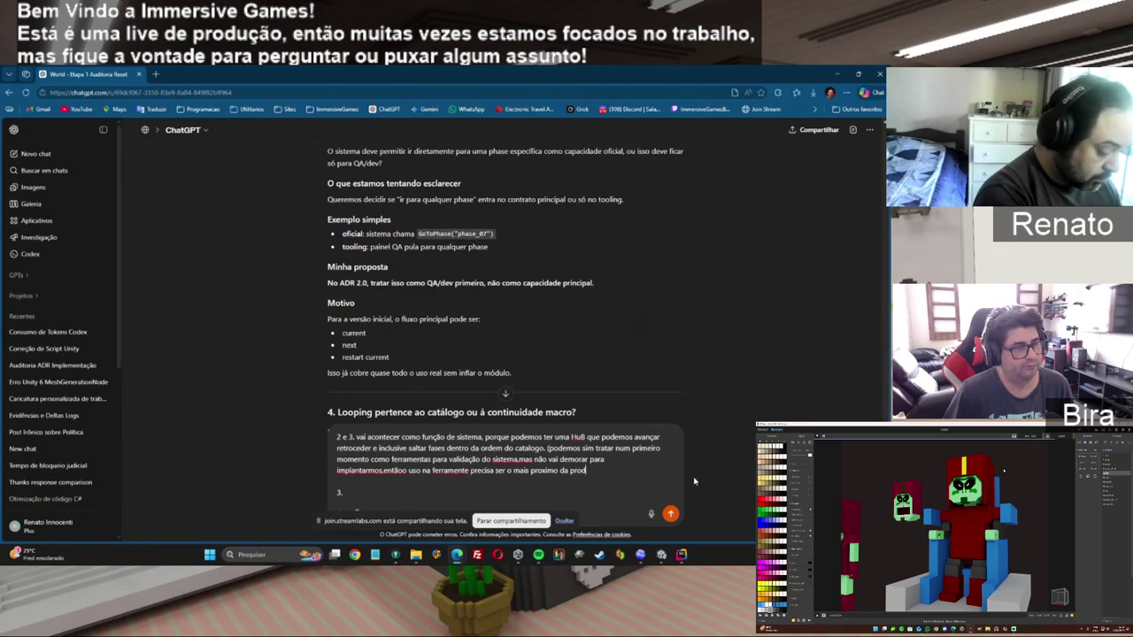
text(ção.)
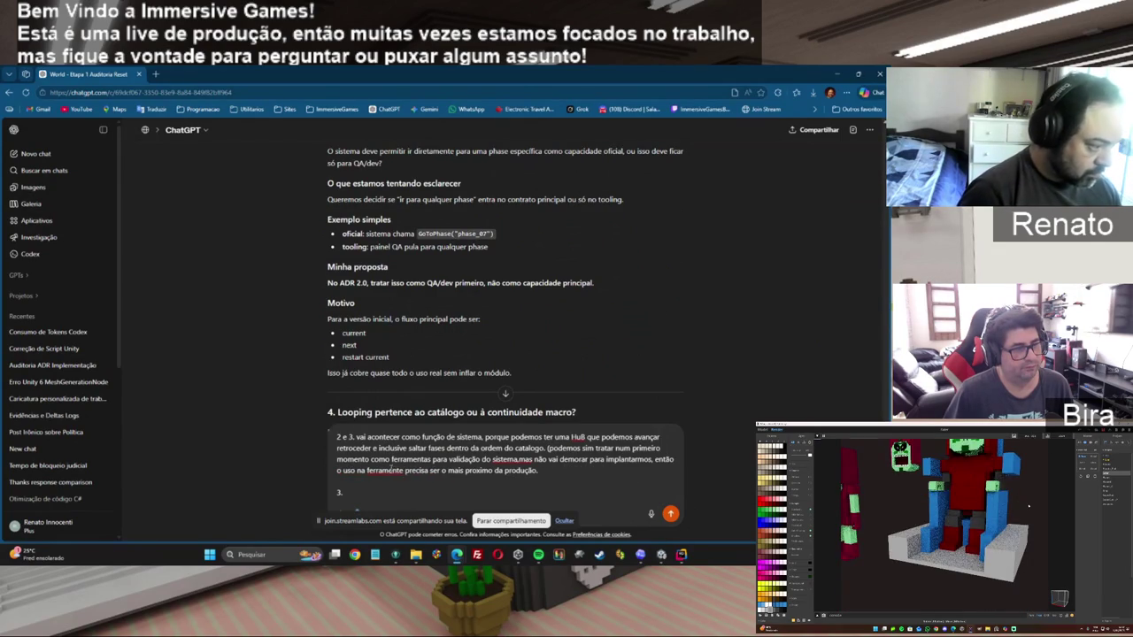
Correct the misspelled 'ferramente' and add the missing space after the comma before 'mas'.
right_click(388, 470)
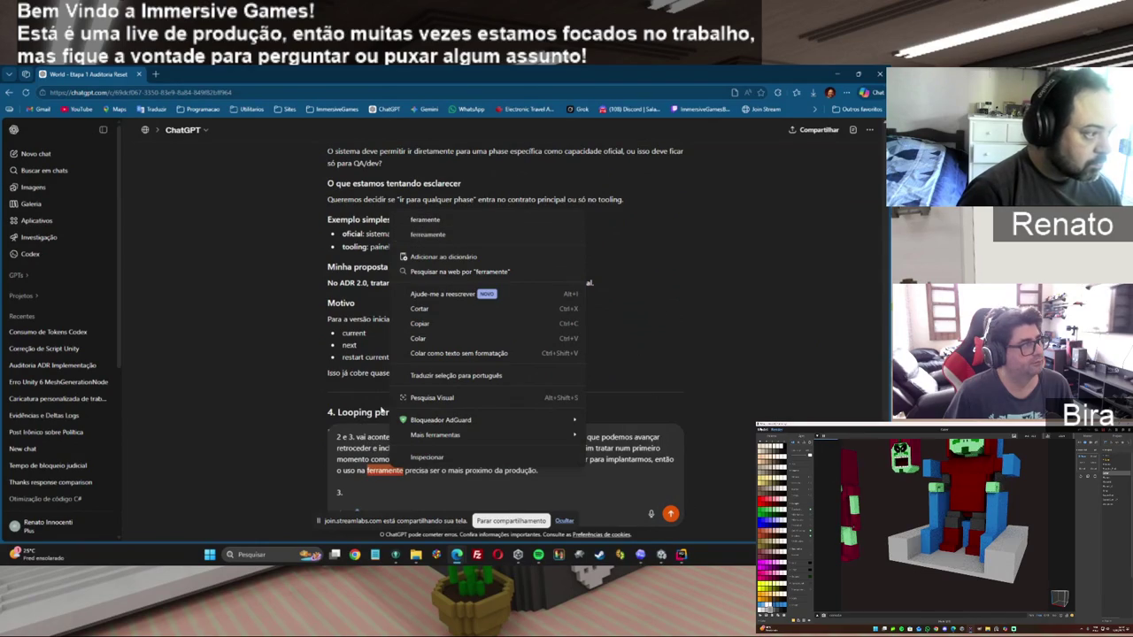
click(459, 235)
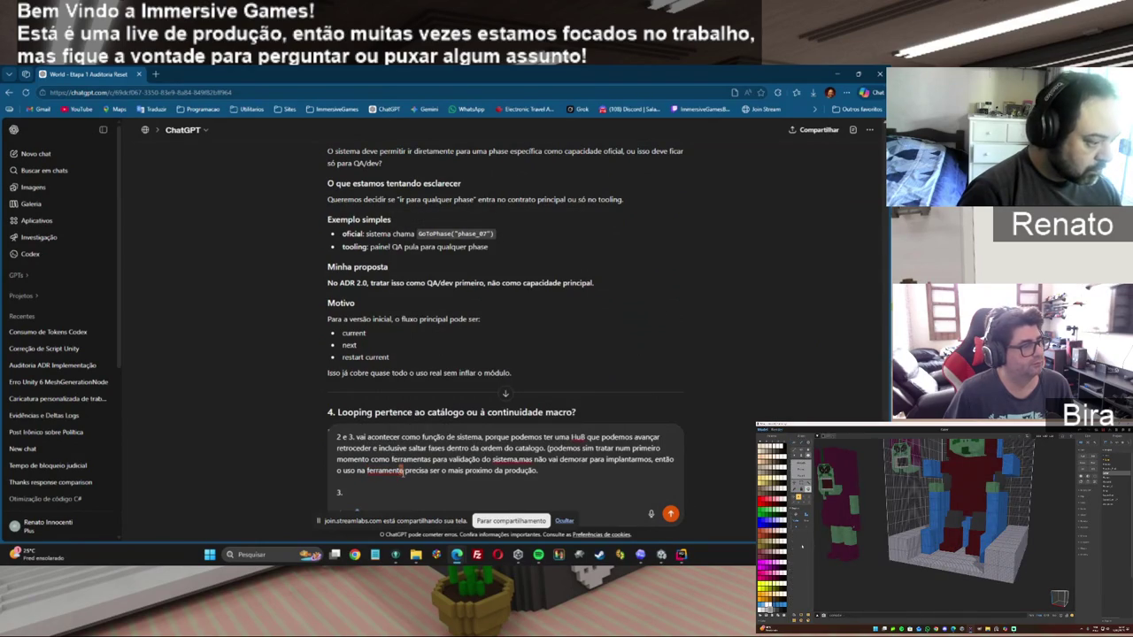
click(520, 460)
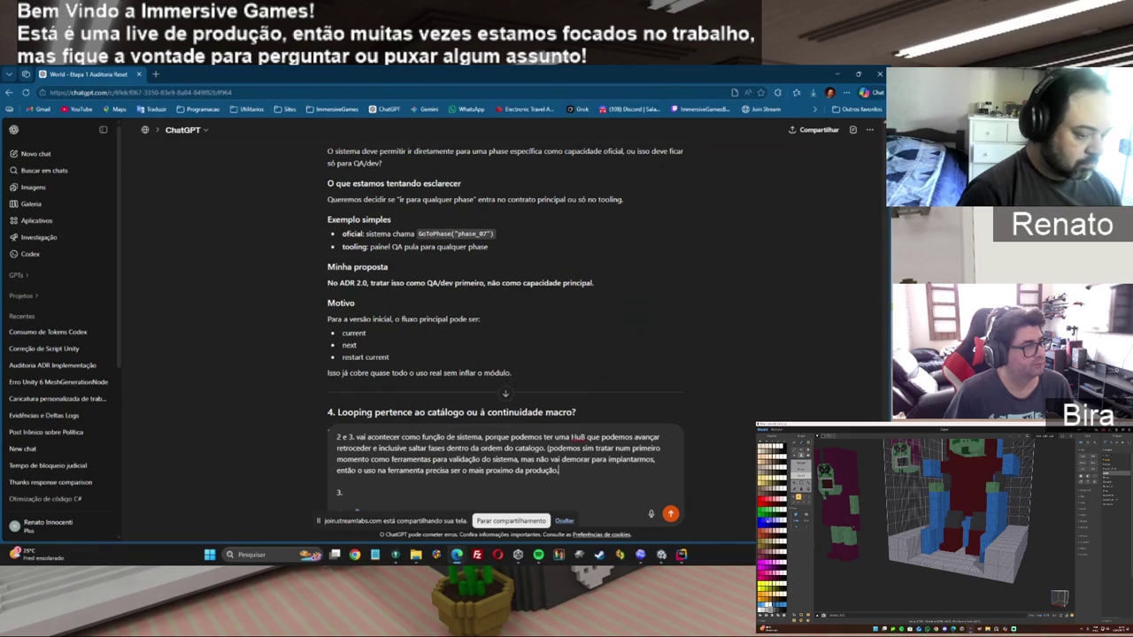
scroll(504, 283, down, 1)
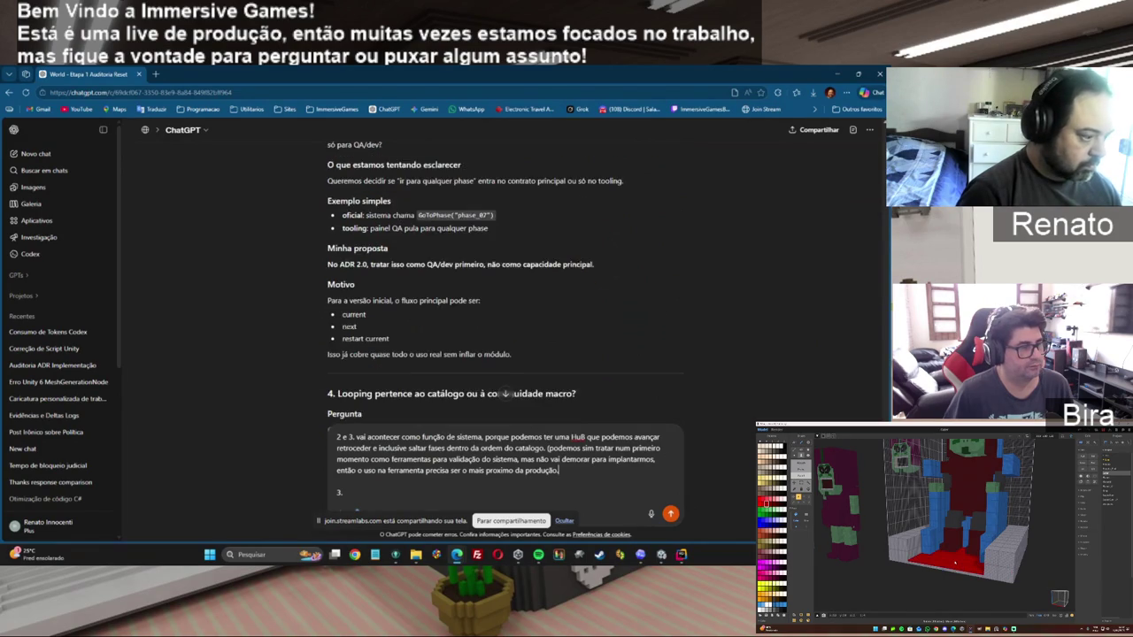
scroll(422, 352, down, 1)
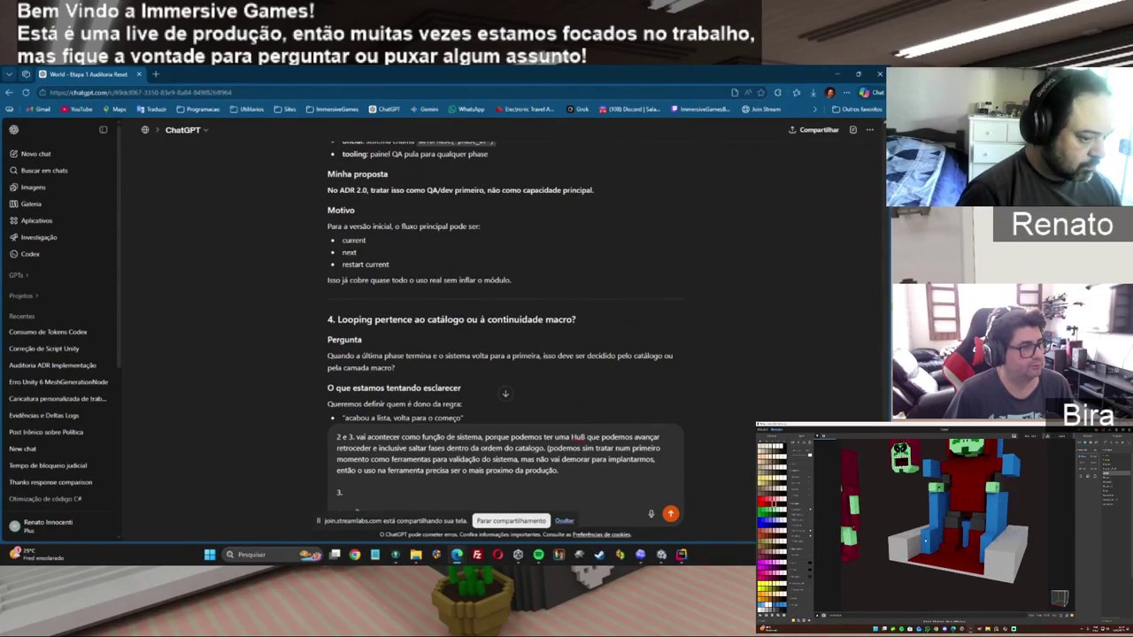
Add the answer '4. é do catalogo.' on its own line.
scroll(505, 310, down, 1)
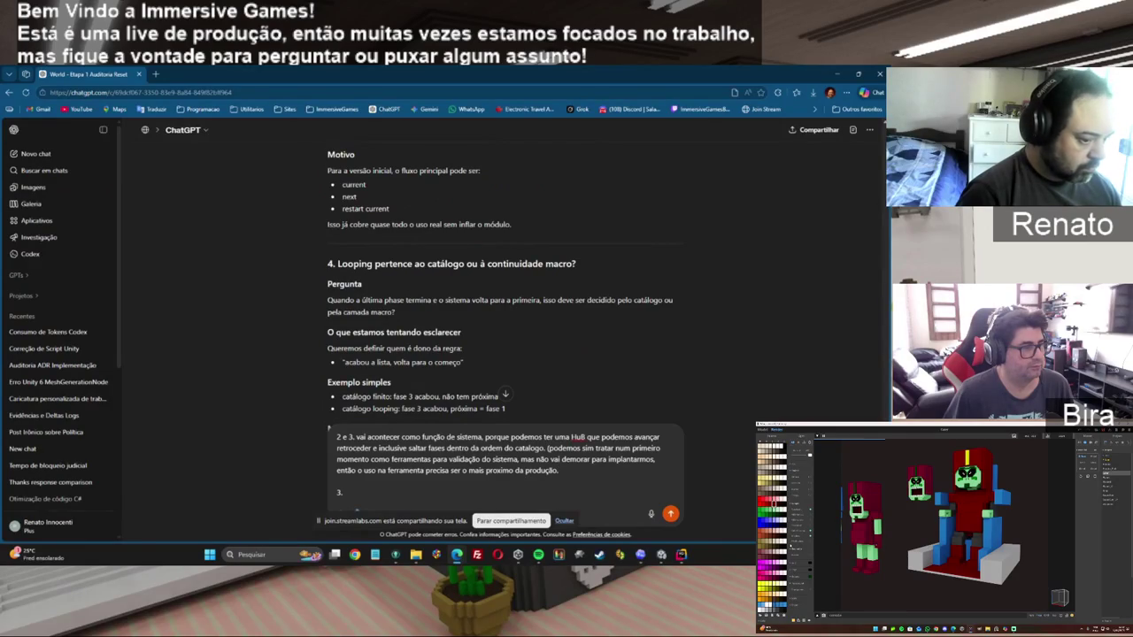
scroll(501, 284, down, 1)
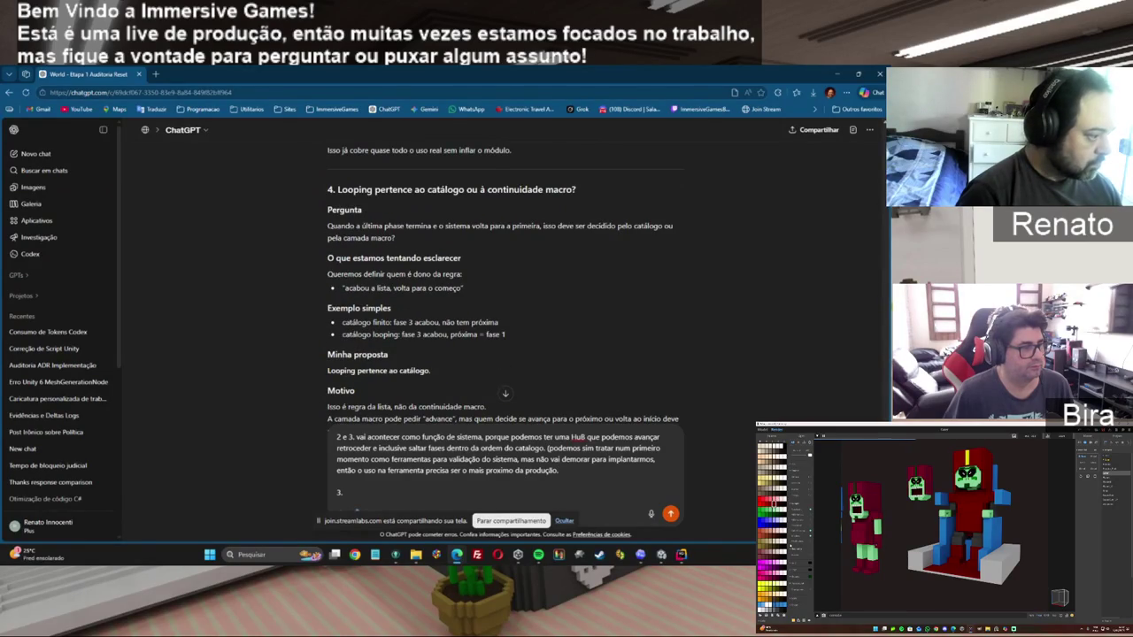
scroll(505, 284, down, 1)
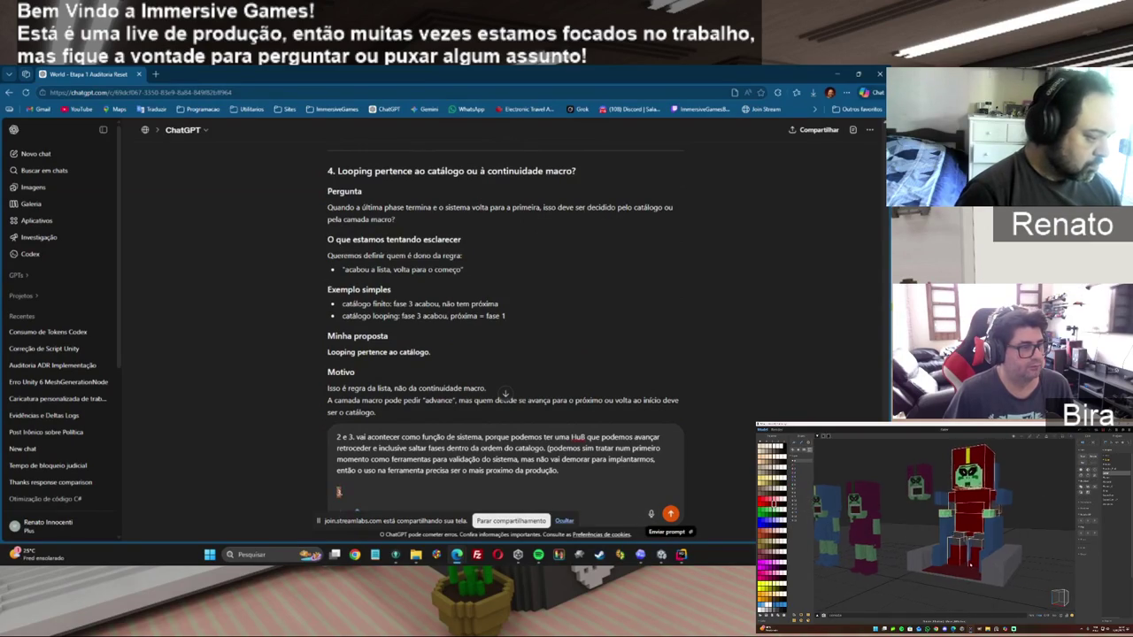
text(4.)
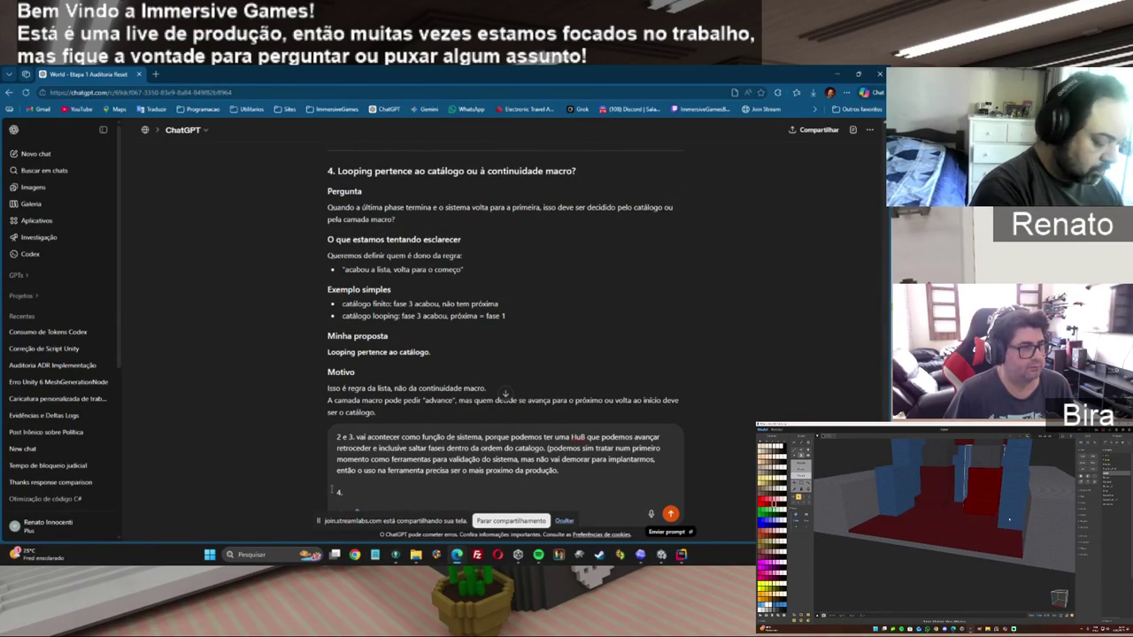
text( é)
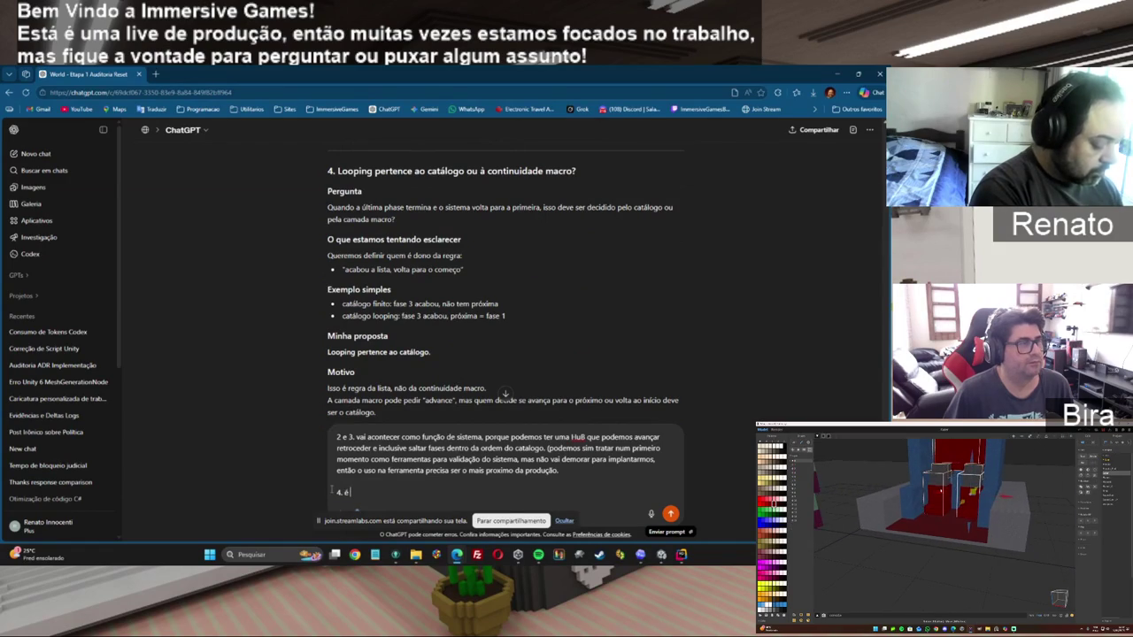
text( docatalo)
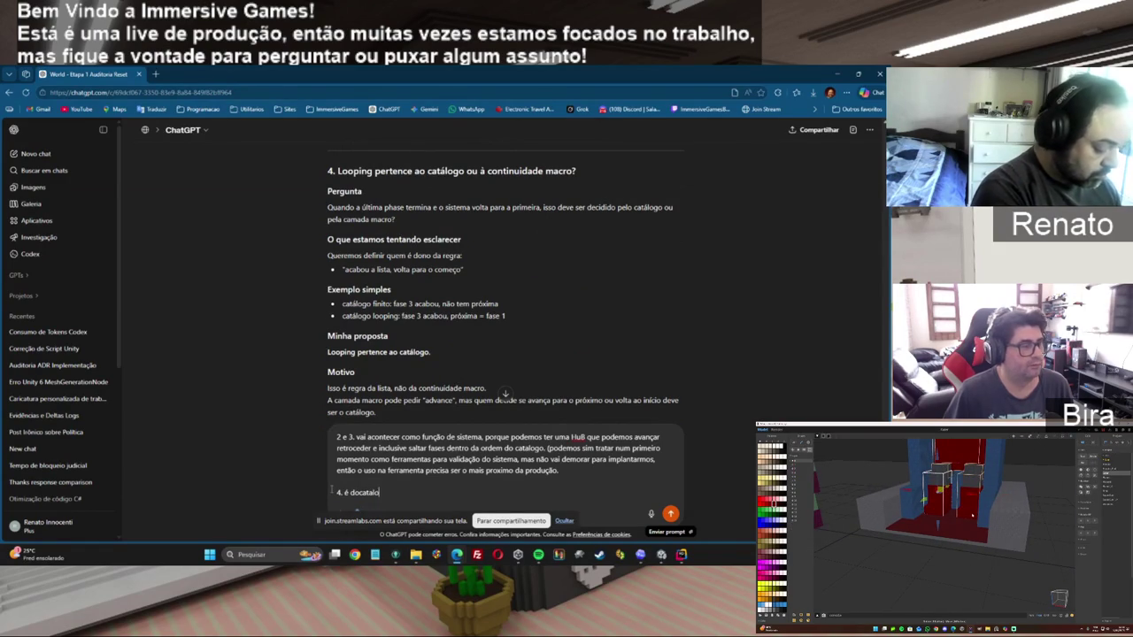
text(go.)
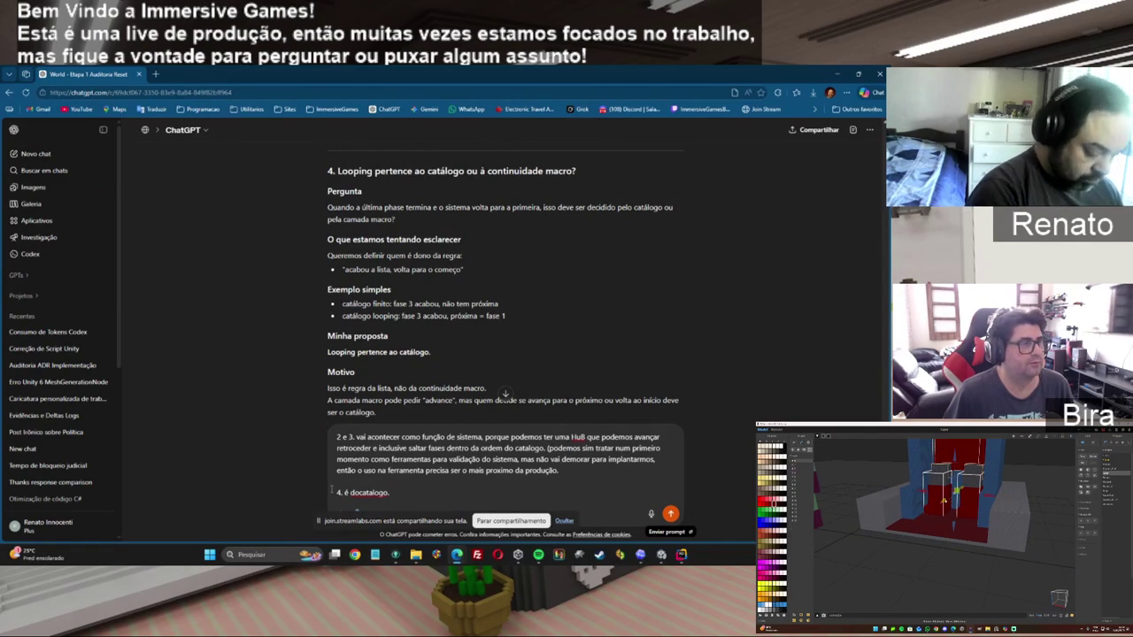
click(362, 492)
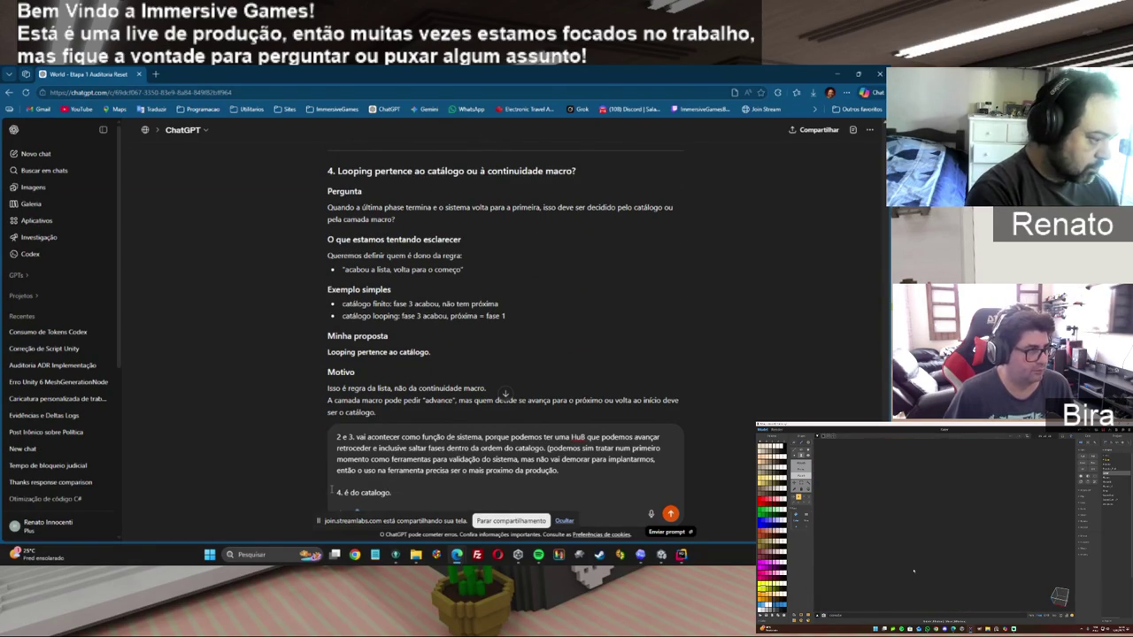
key(shift+Return)
key(shift+Return)
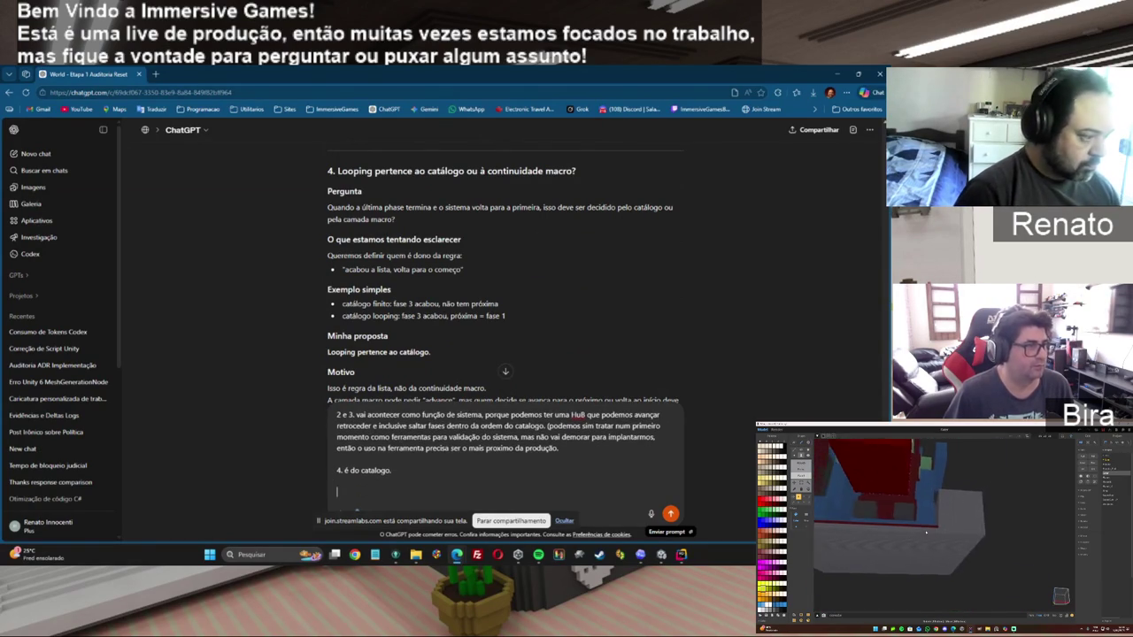
Renumber the line to '4, 5.' and replace its text with 'Mantem sua proposta'.
scroll(383, 388, down, 1)
scroll(502, 275, down, 2)
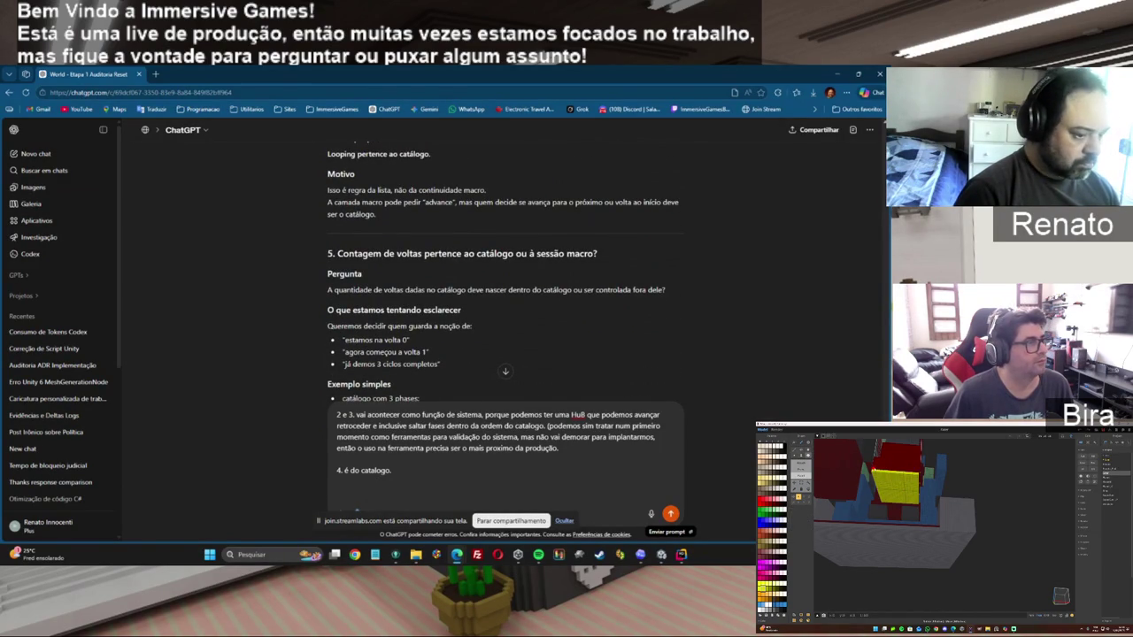
scroll(505, 276, down, 1)
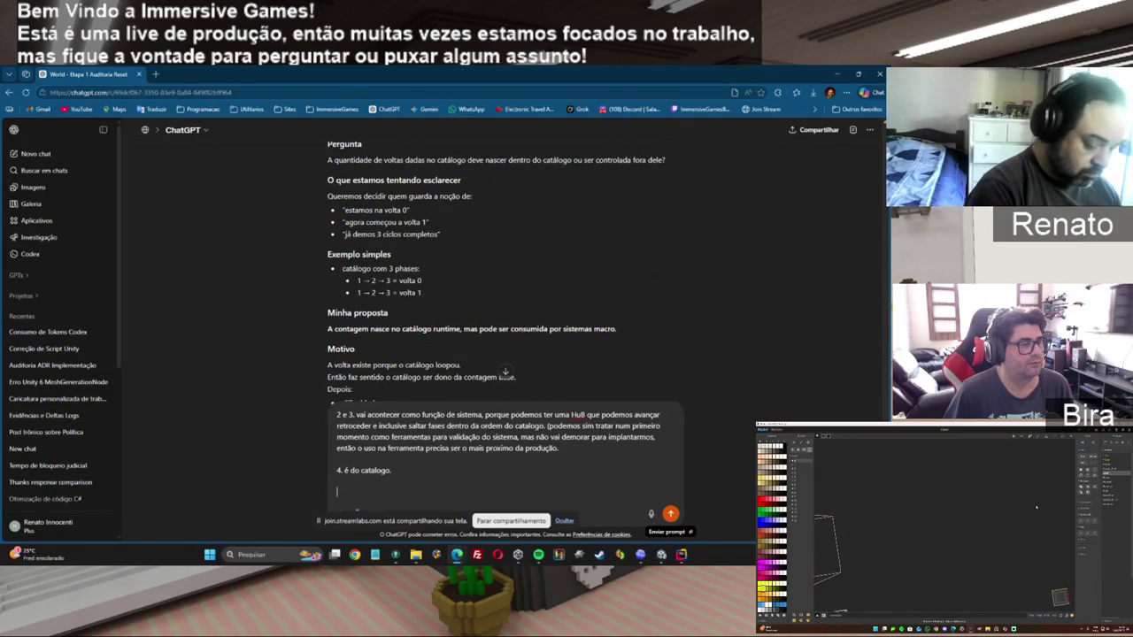
text(5)
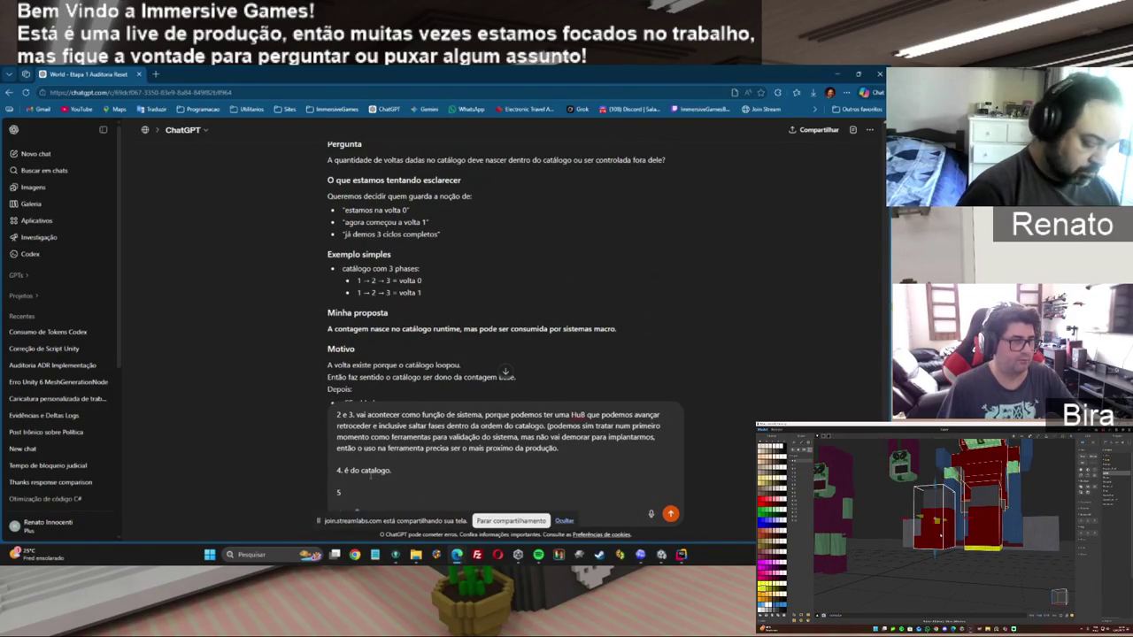
text(, ,)
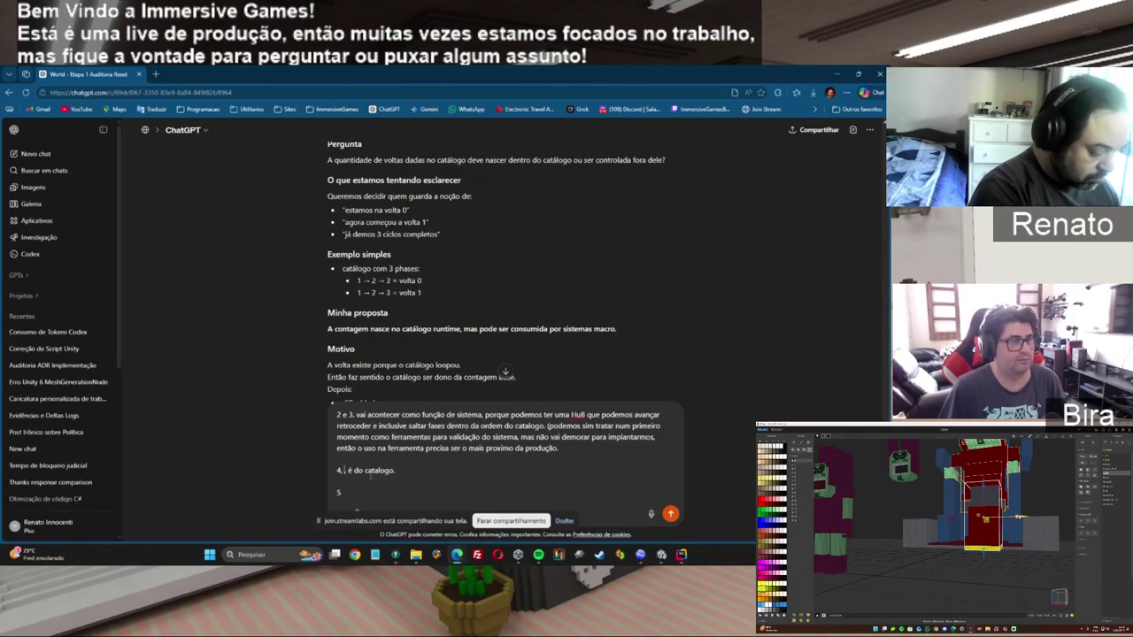
key(BackSpace)
text(5.)
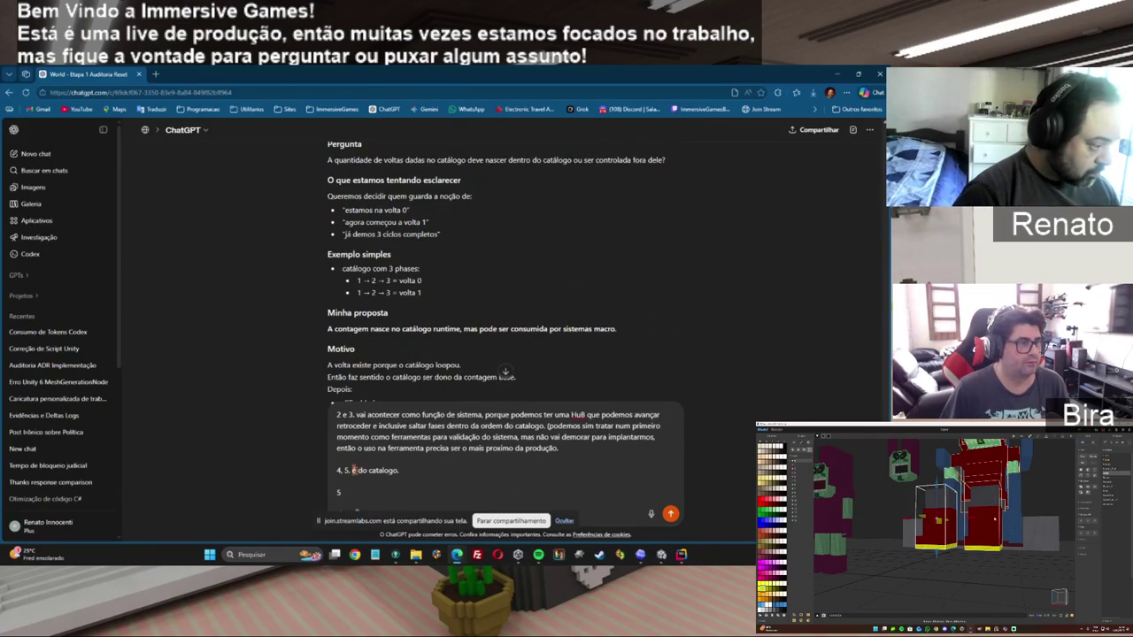
drag(352, 470, 362, 489)
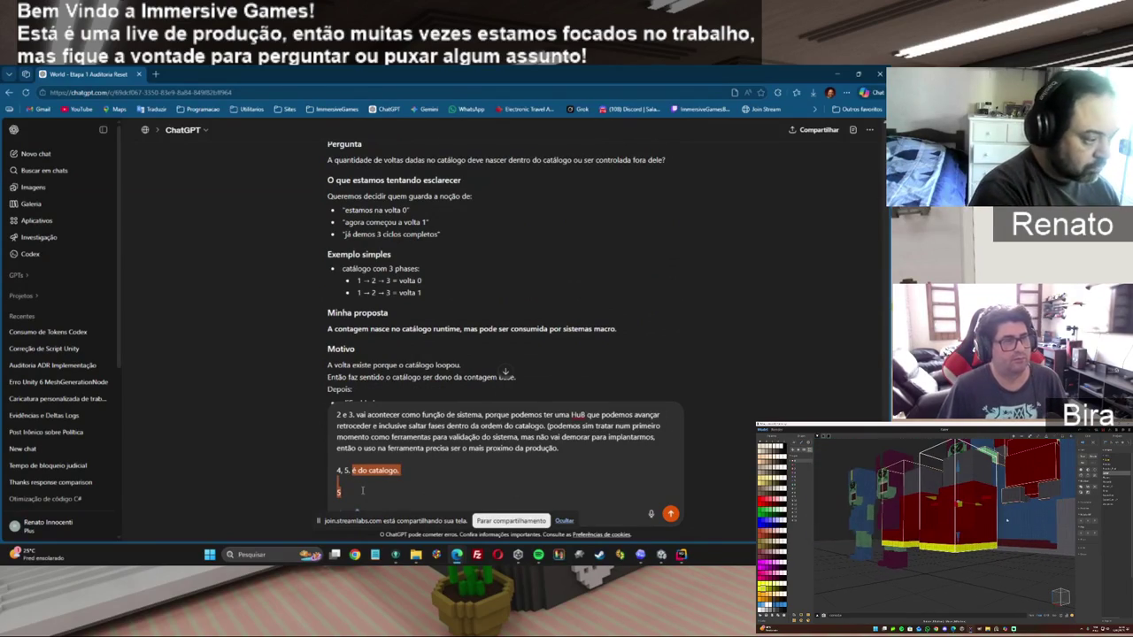
key(BackSpace)
text(Mante)
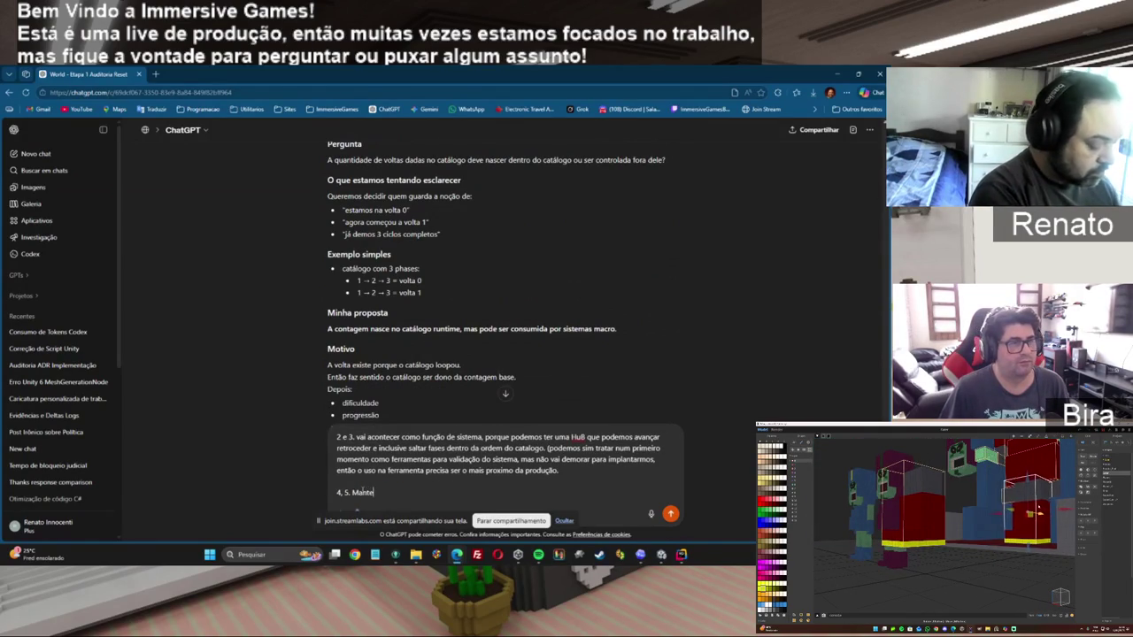
text(m )
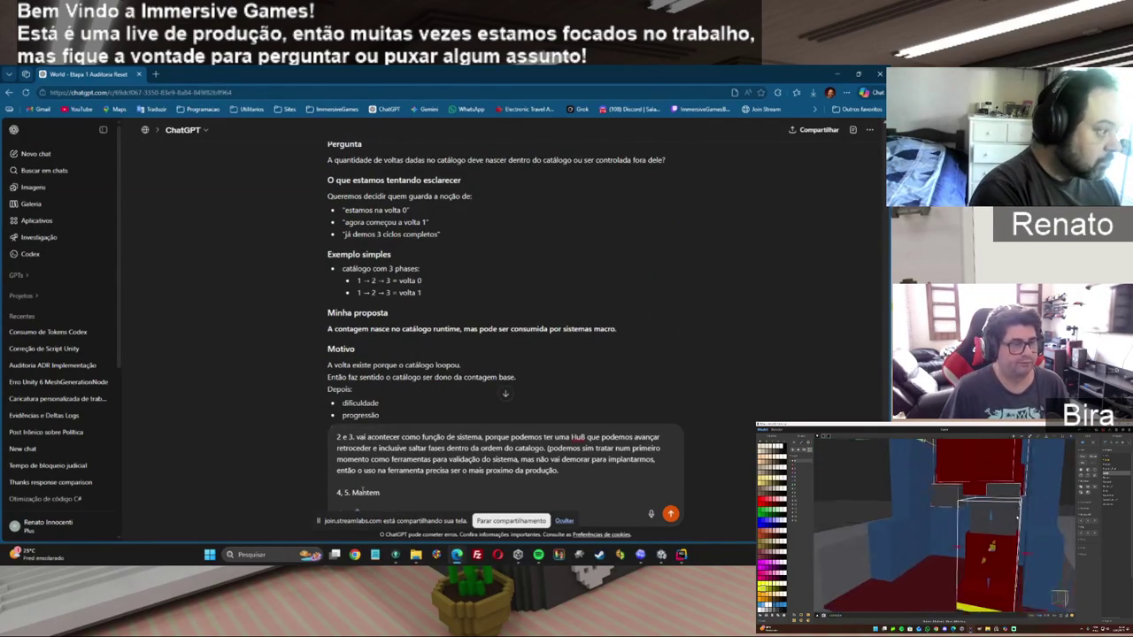
text(sua prop)
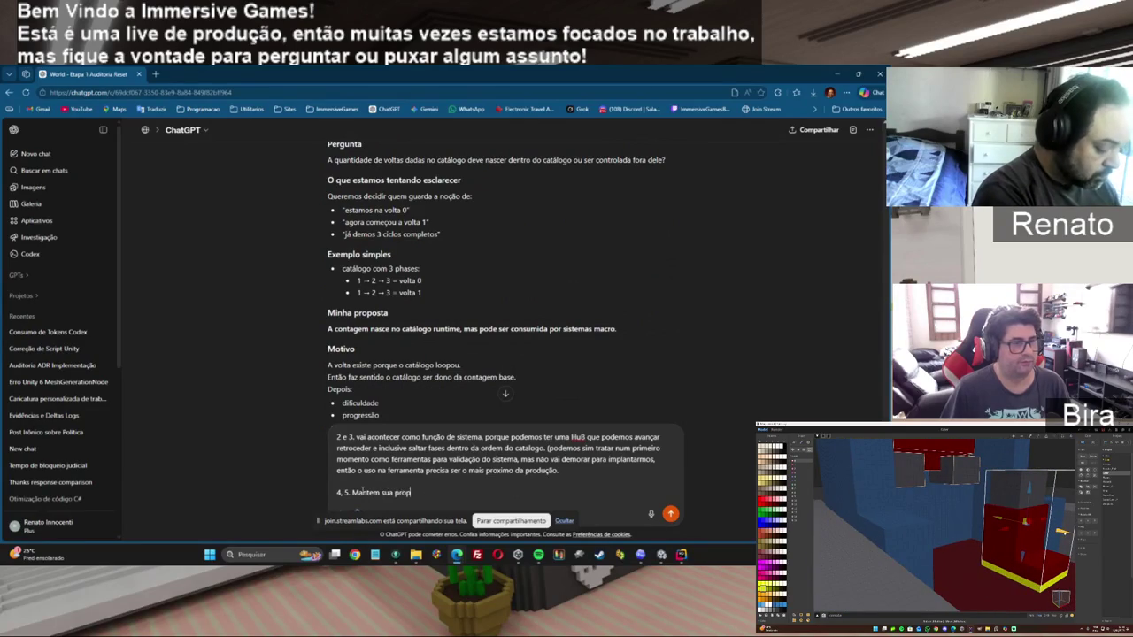
text(osta)
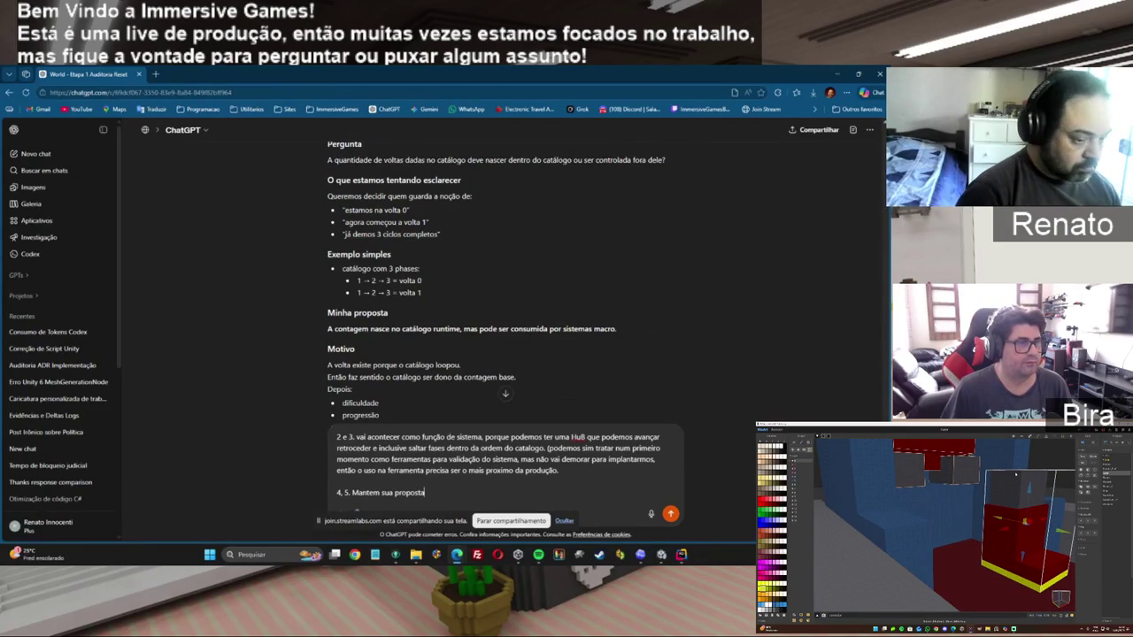
scroll(496, 283, down, 3)
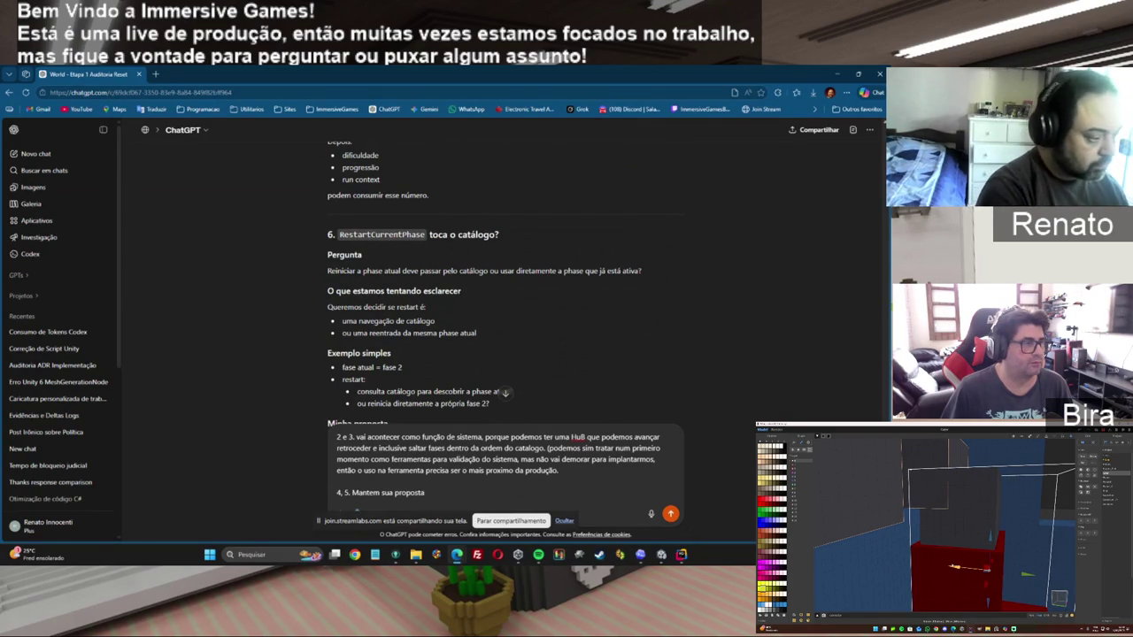
Write point 6: the restart module was already separated for this reason, so the suggestion is correct.
key(shift+Return)
text(6.)
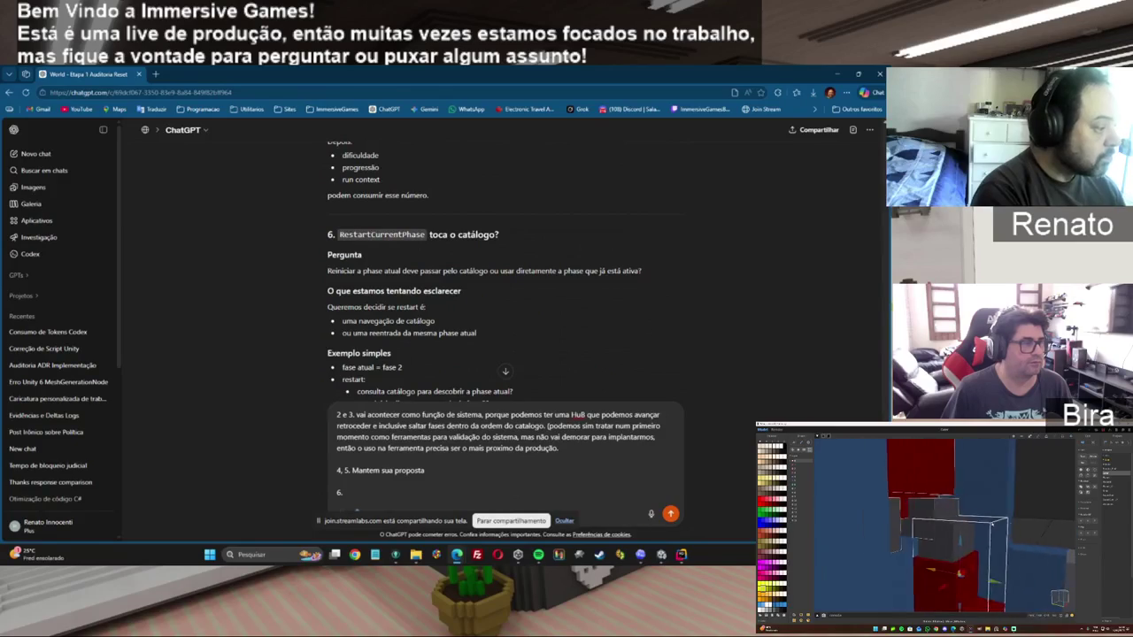
scroll(503, 277, down, 3)
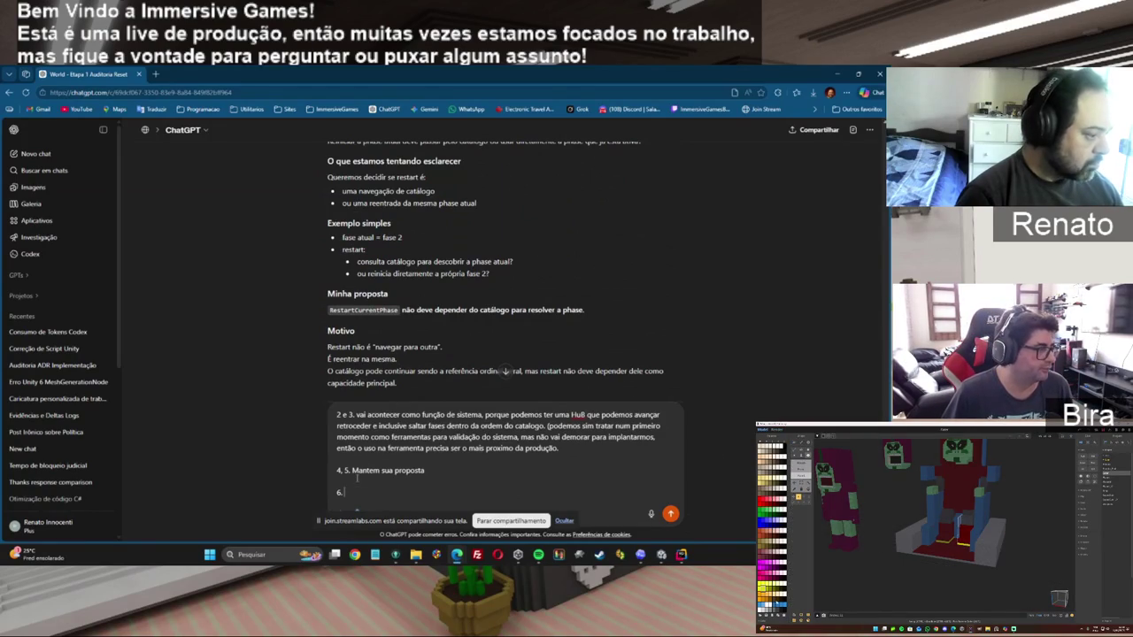
text(ja separamos o mo)
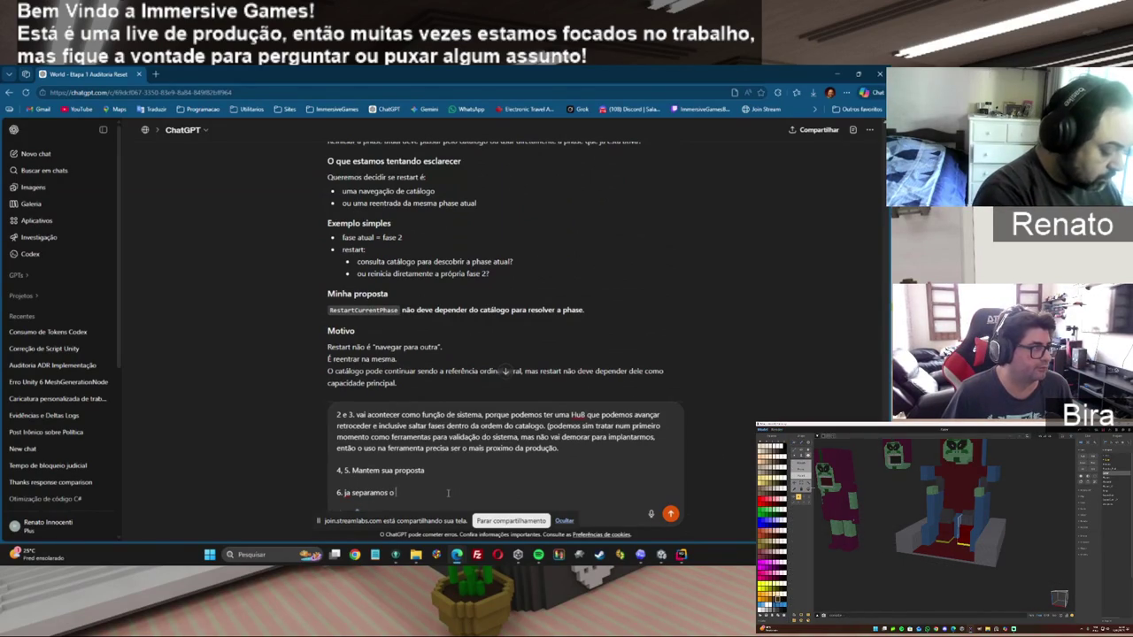
text(strt pr e)
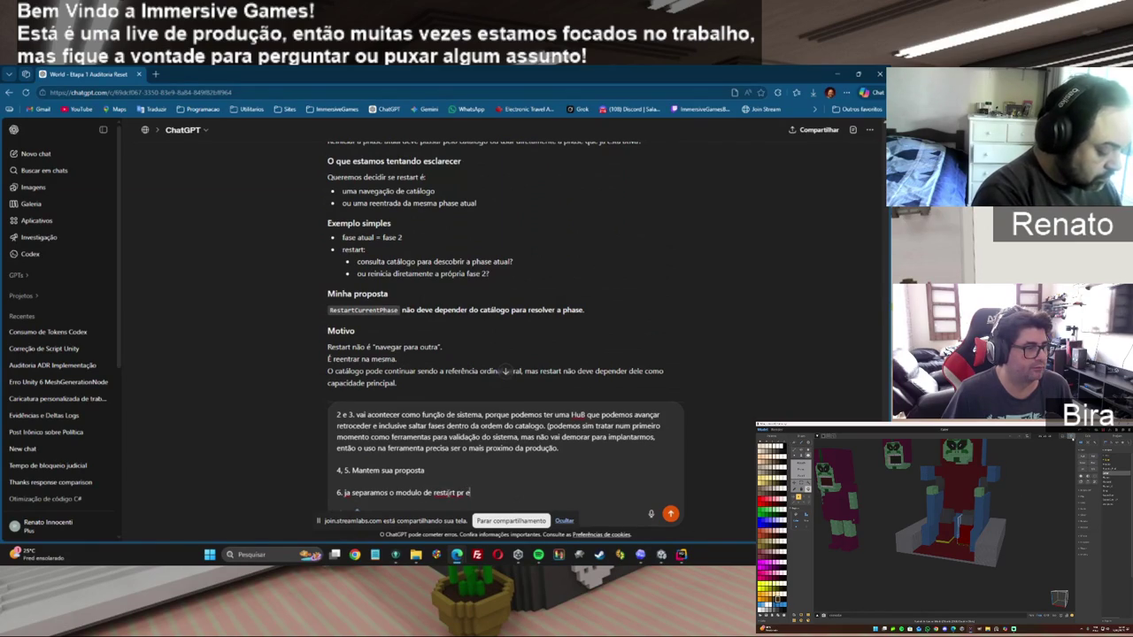
text( motivo, e)
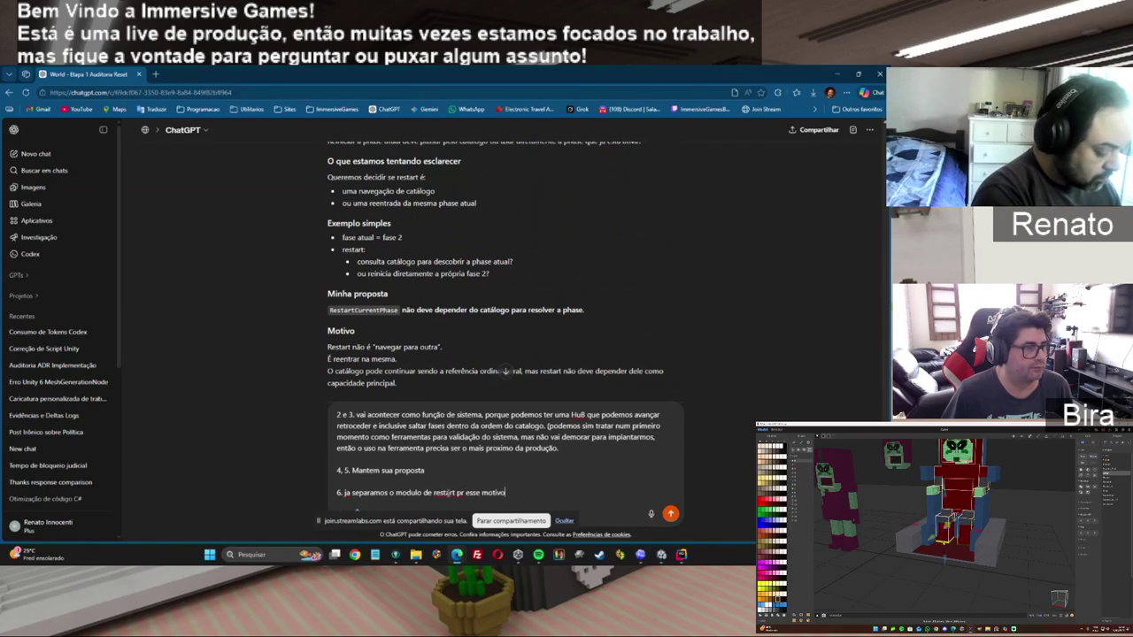
text(o )
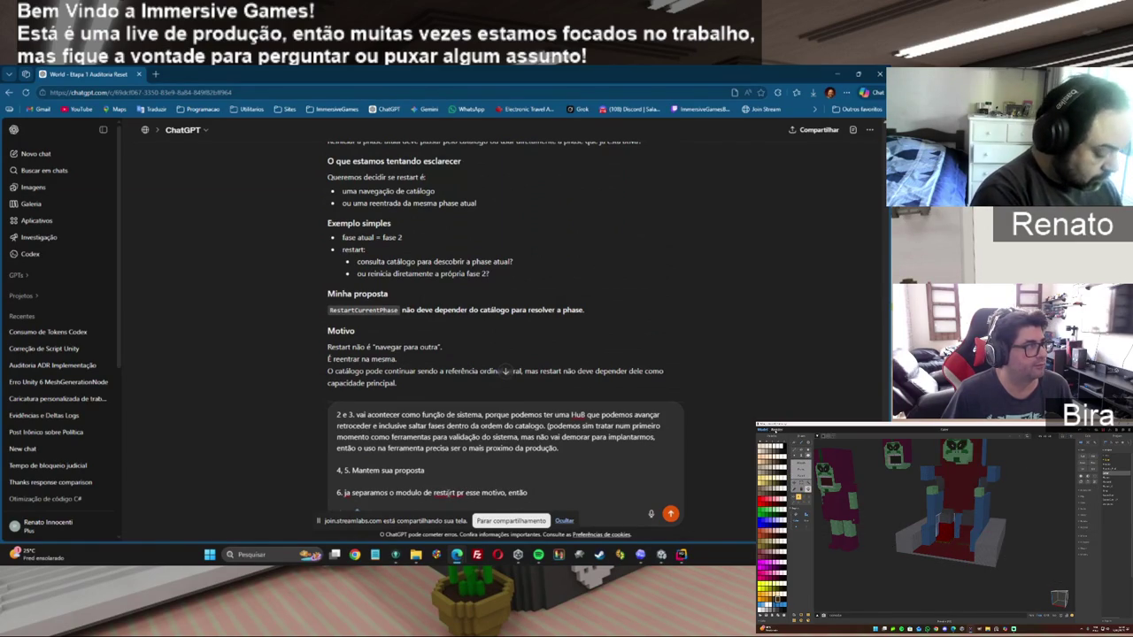
text(sua sugestão é a corre)
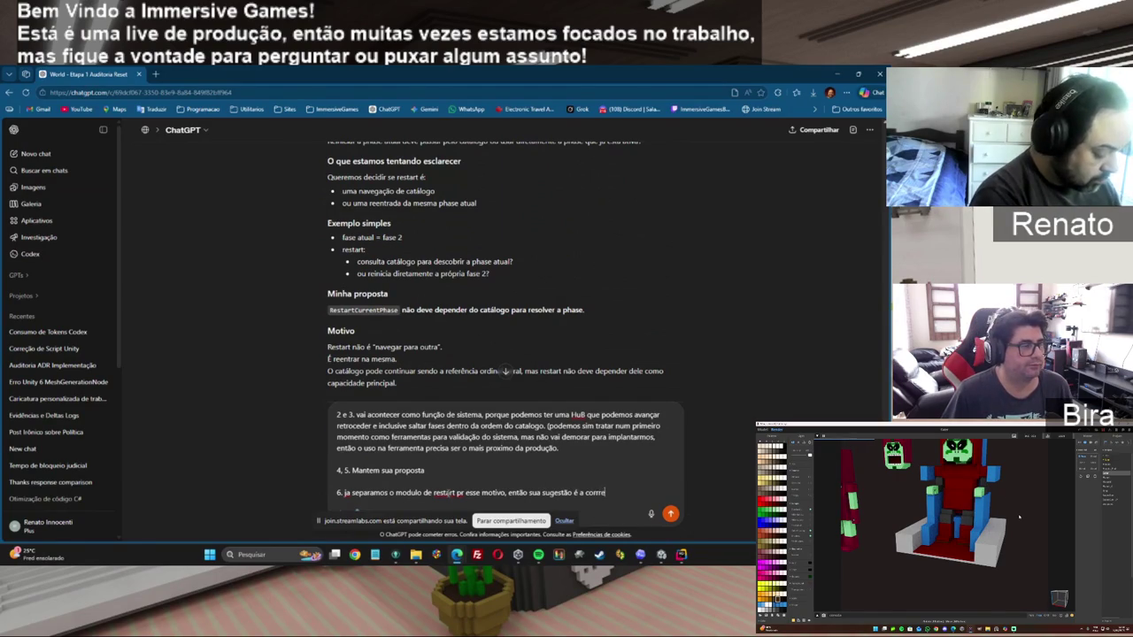
text(ta.)
key(shift+Return)
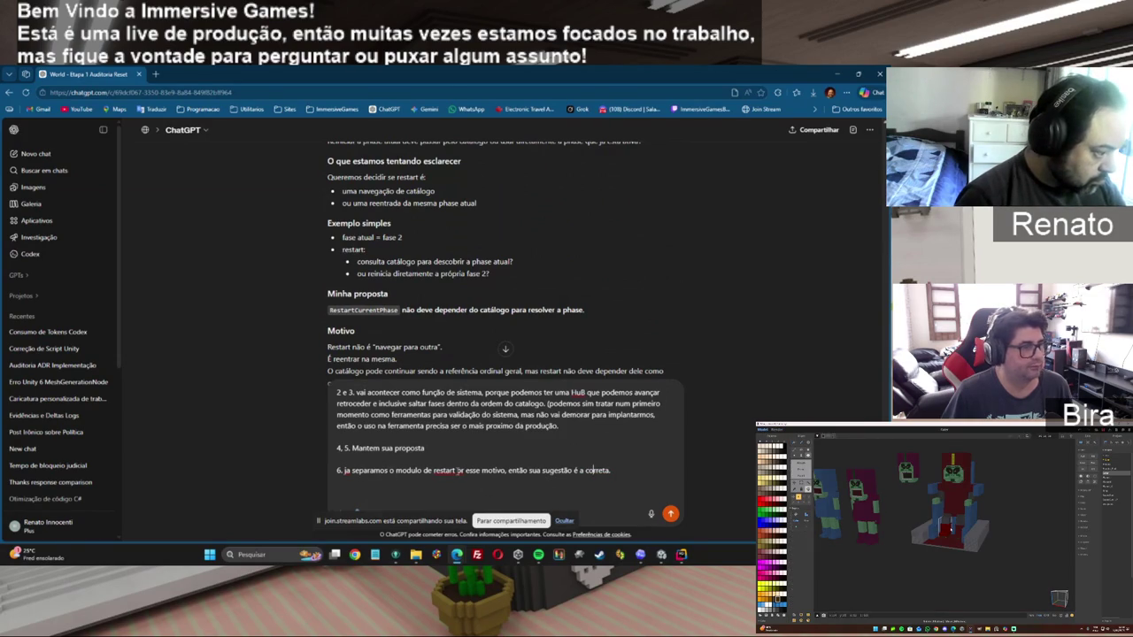
click(460, 470)
text(o)
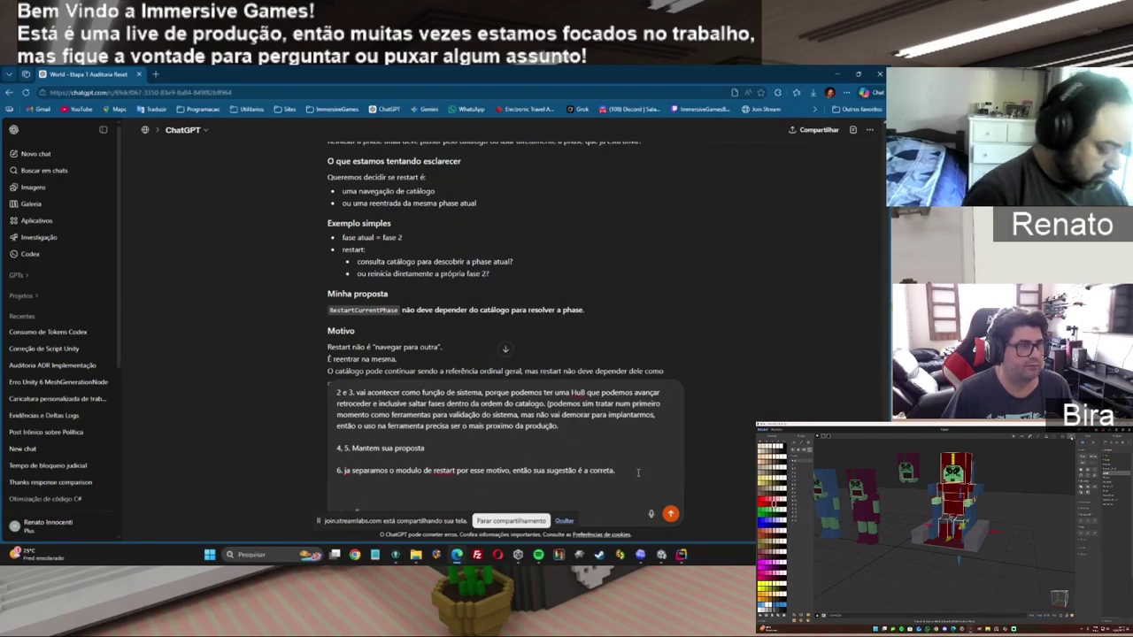
text(mas para ficar)
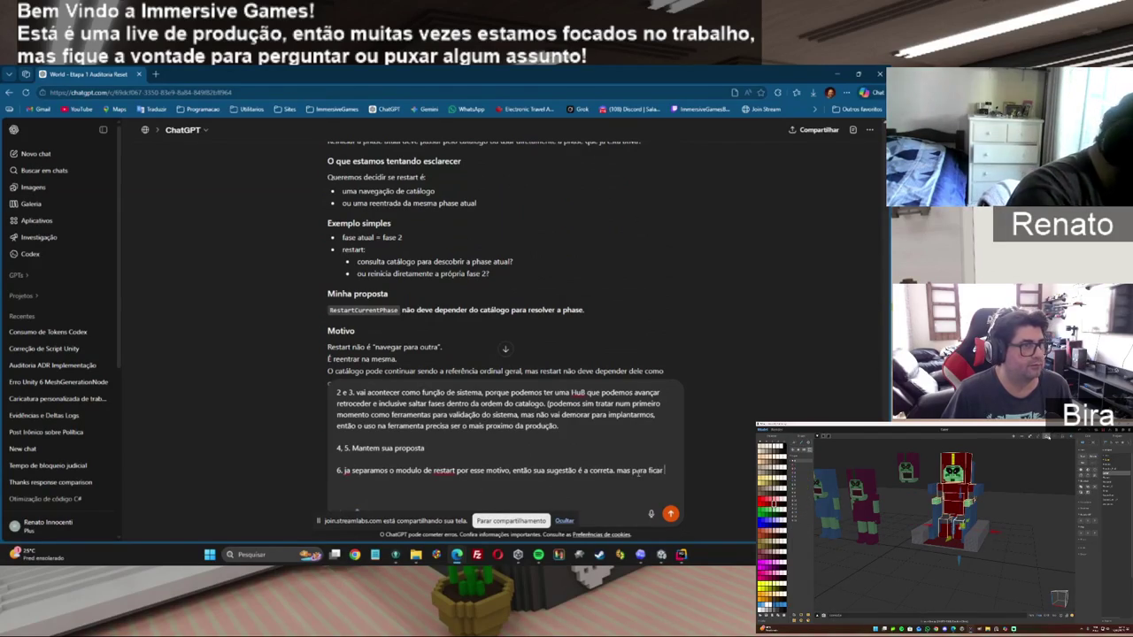
text( claro exis)
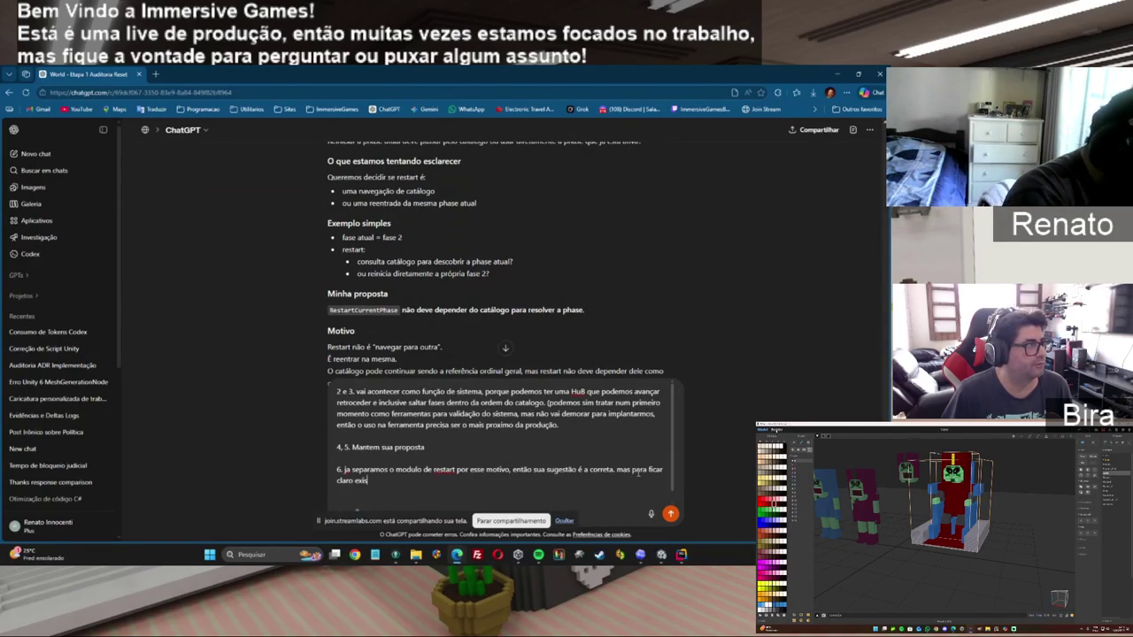
text(te o "Reiniciar)
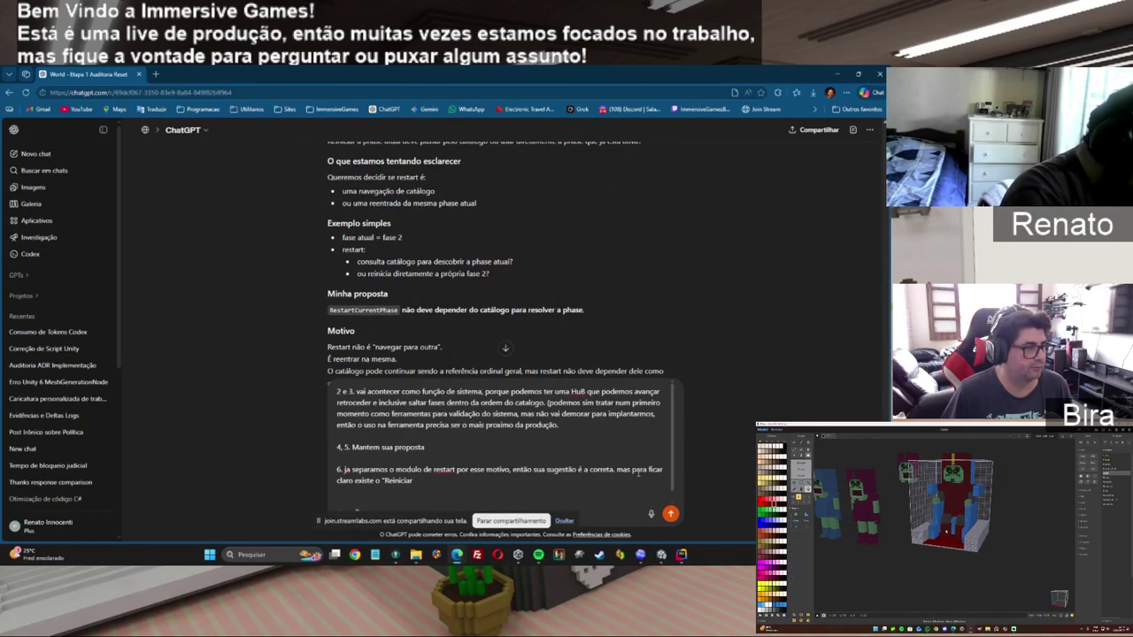
Explain that 'Reiniciar O Catalogo' returns to phase 1 and 'Reiniciar Phase' restarts the current phase.
text( O Catalogo)
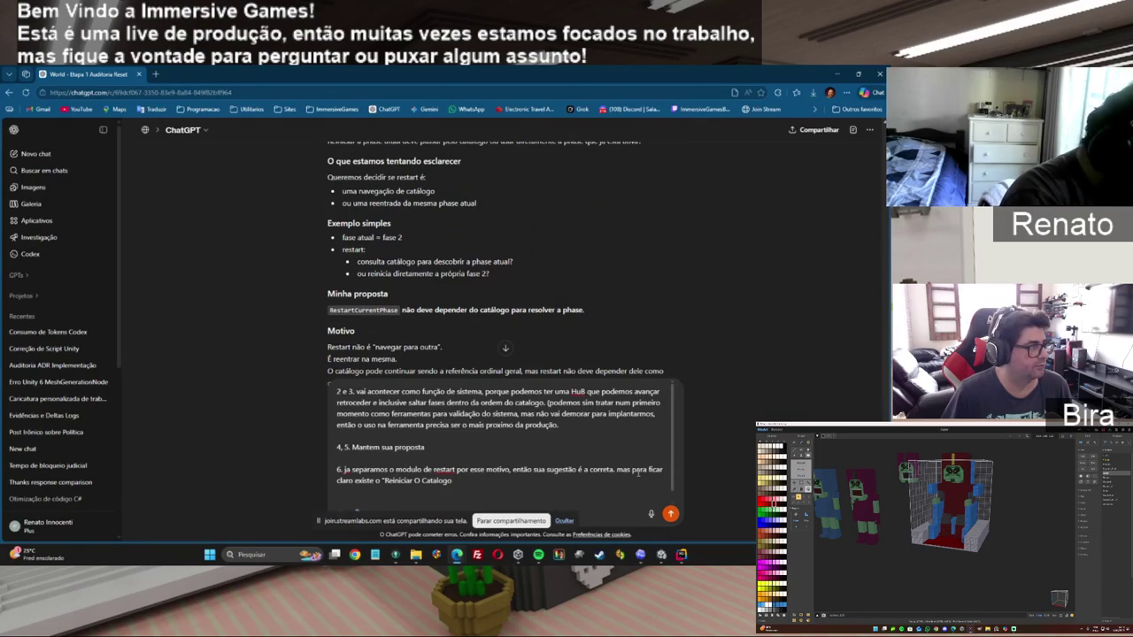
text(" que fz)
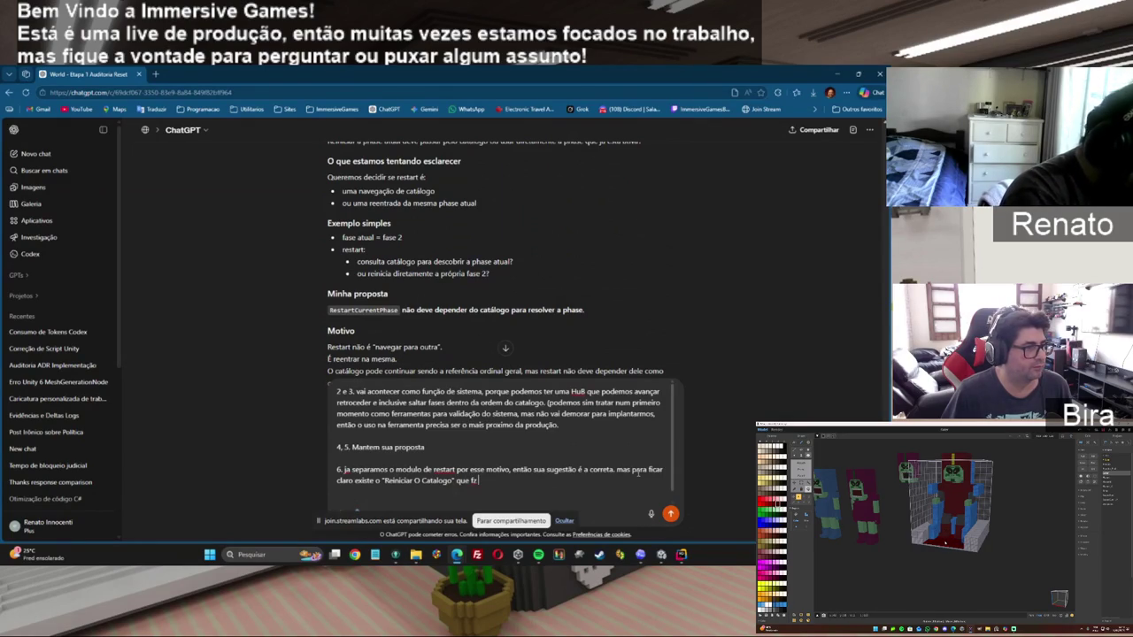
text(lta)
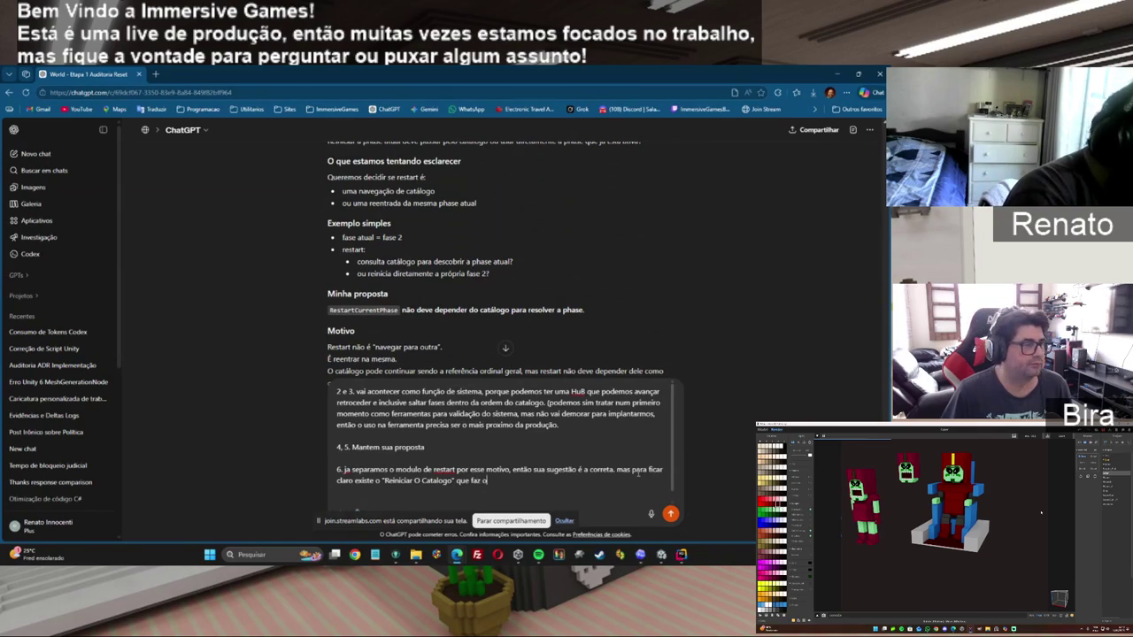
text(reiniciar como se voltasse a 1)
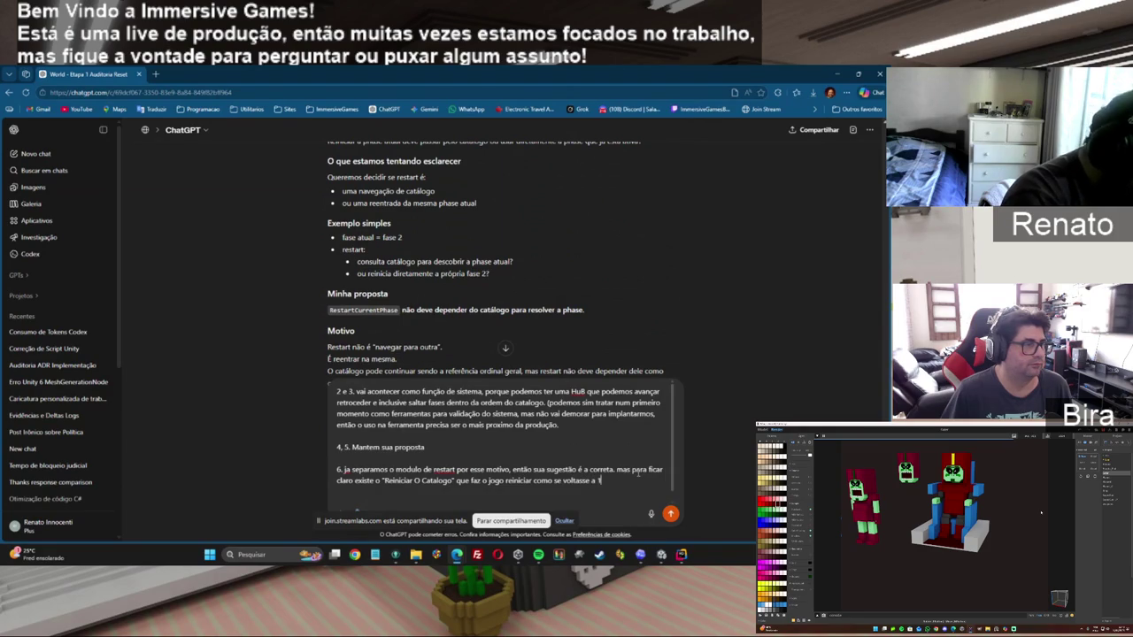
text(ª)
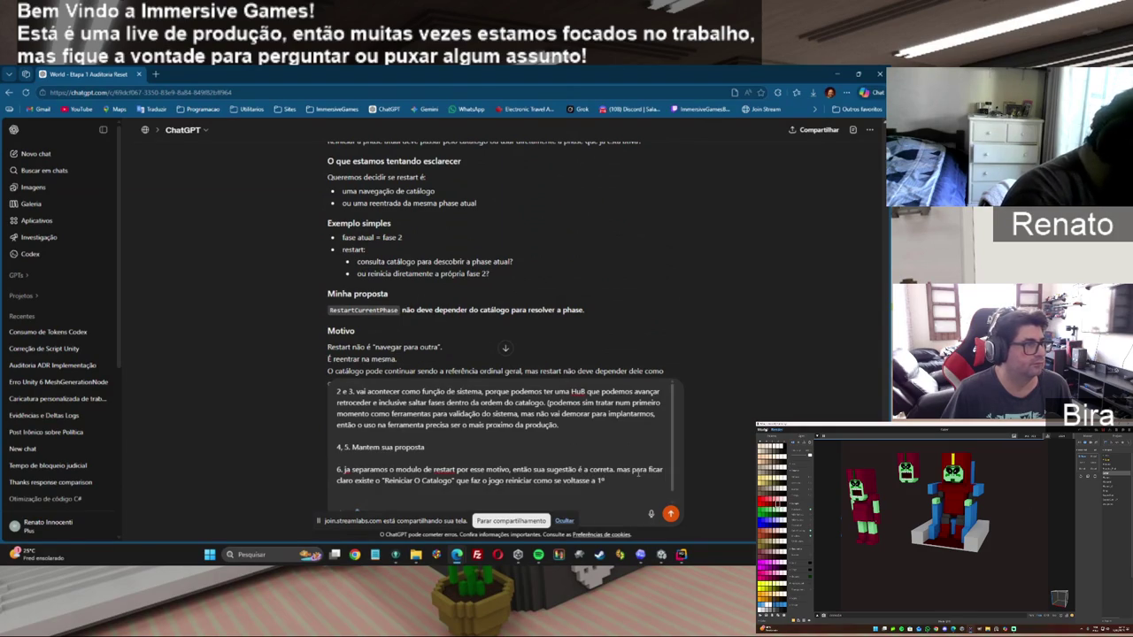
text( fase do cat)
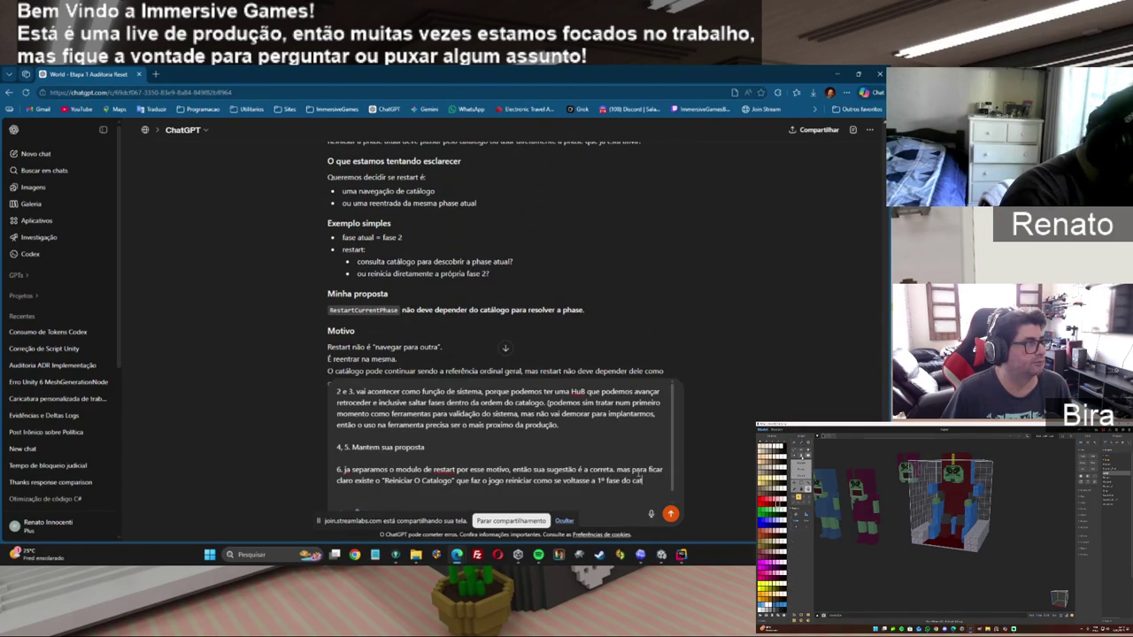
text(alogo, e)
text( o "Re)
text(inic)
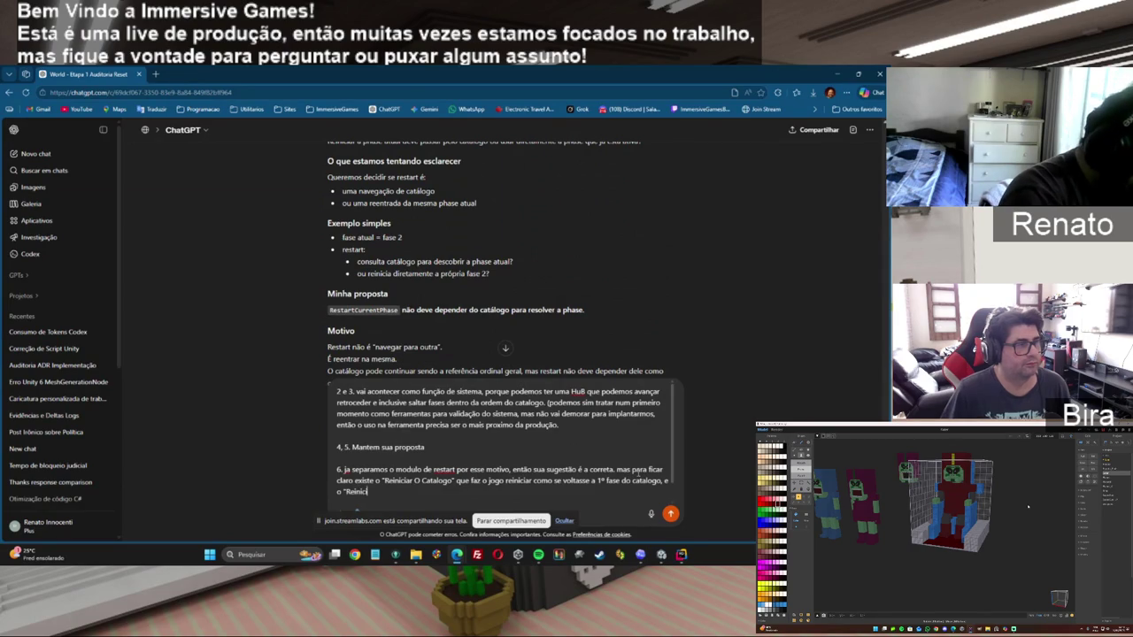
text(iar Phase" qui)
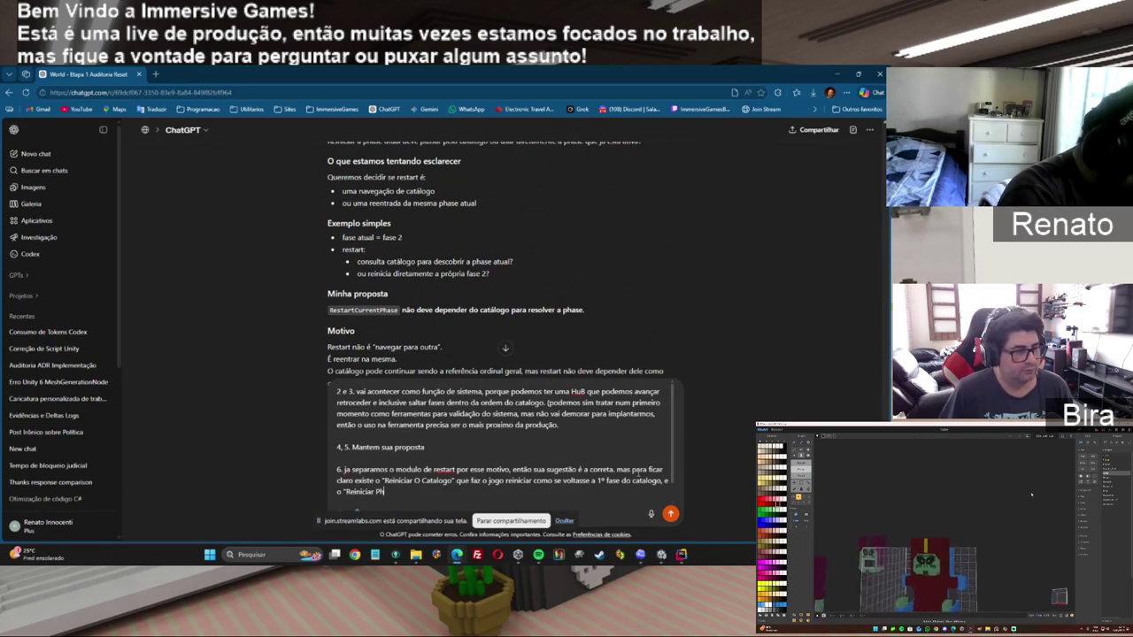
key(BackSpace)
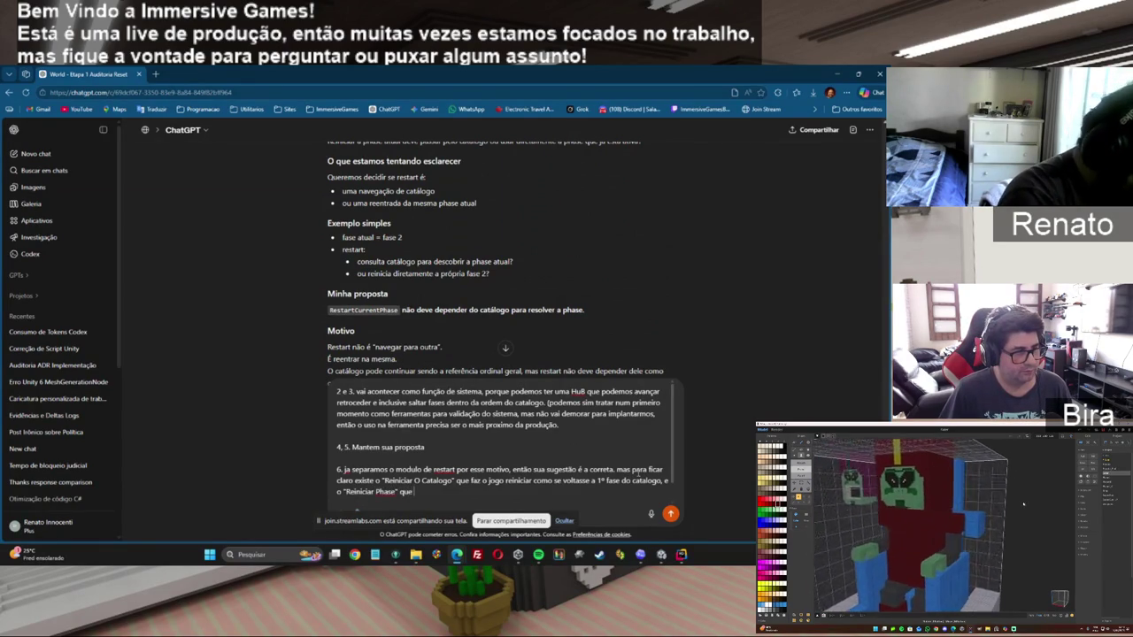
text(e reinicia)
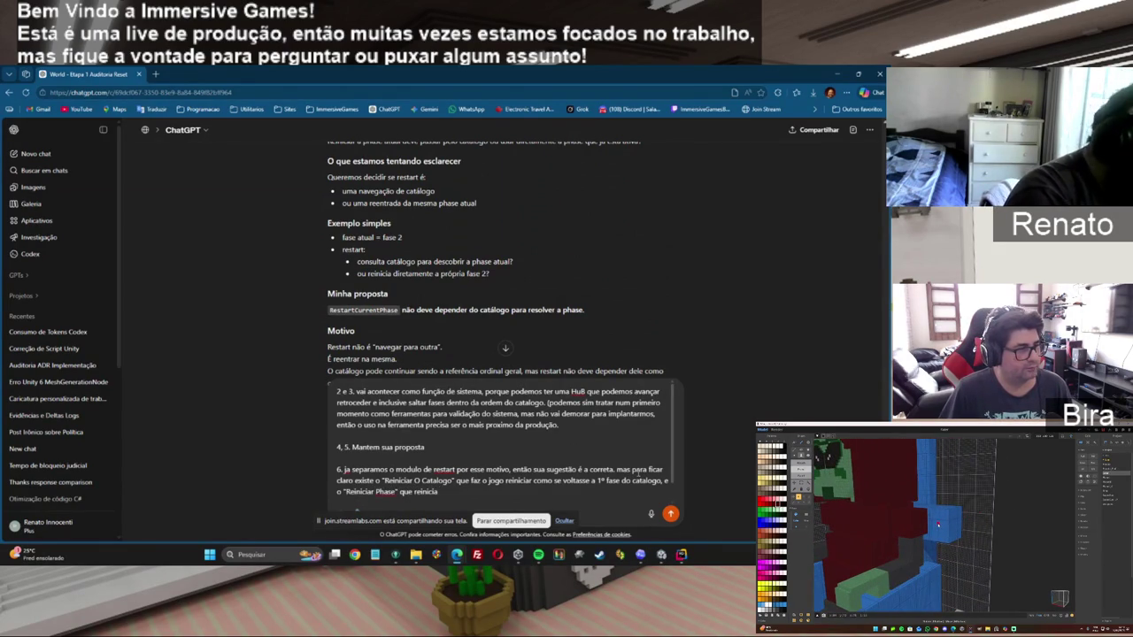
text( a propria)
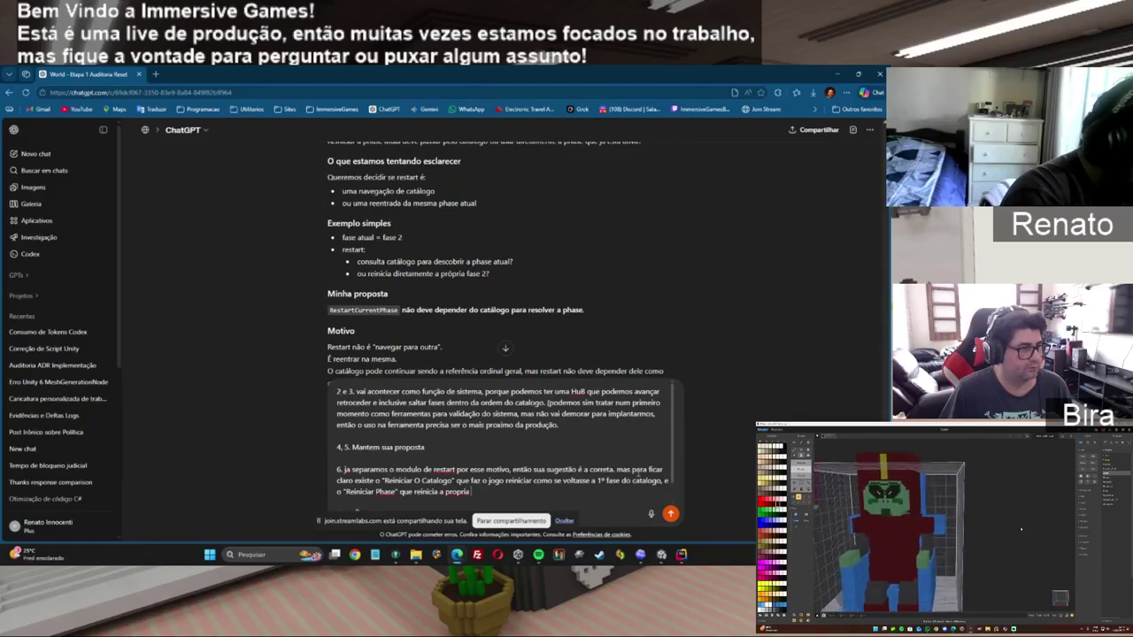
key(BackSpace)
key(BackSpace)
key(BackSpace)
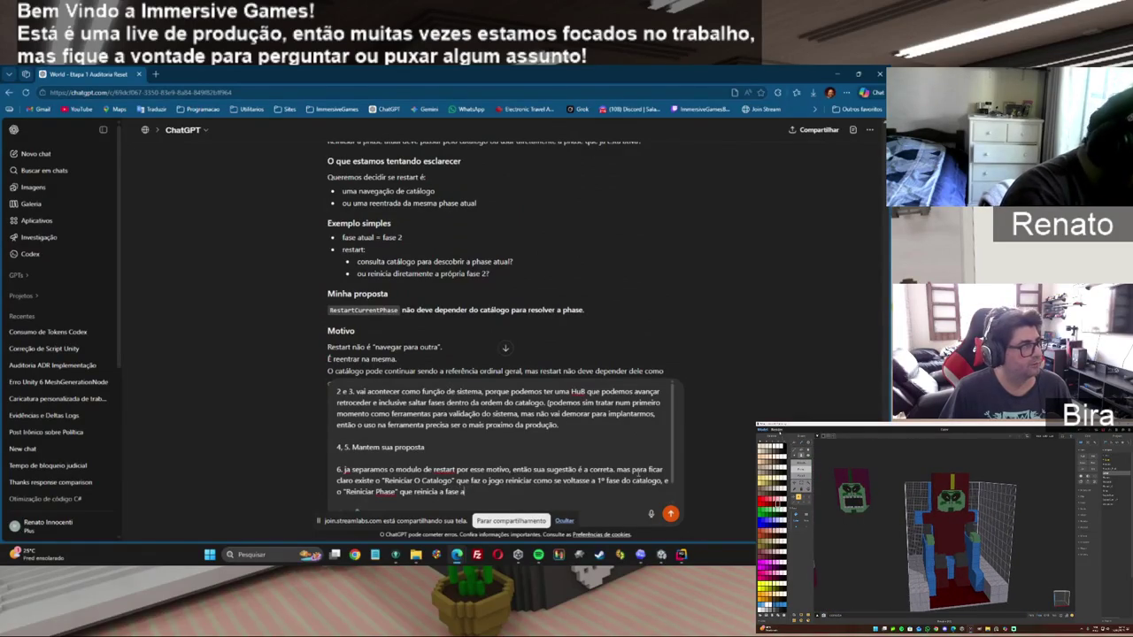
text(tual)
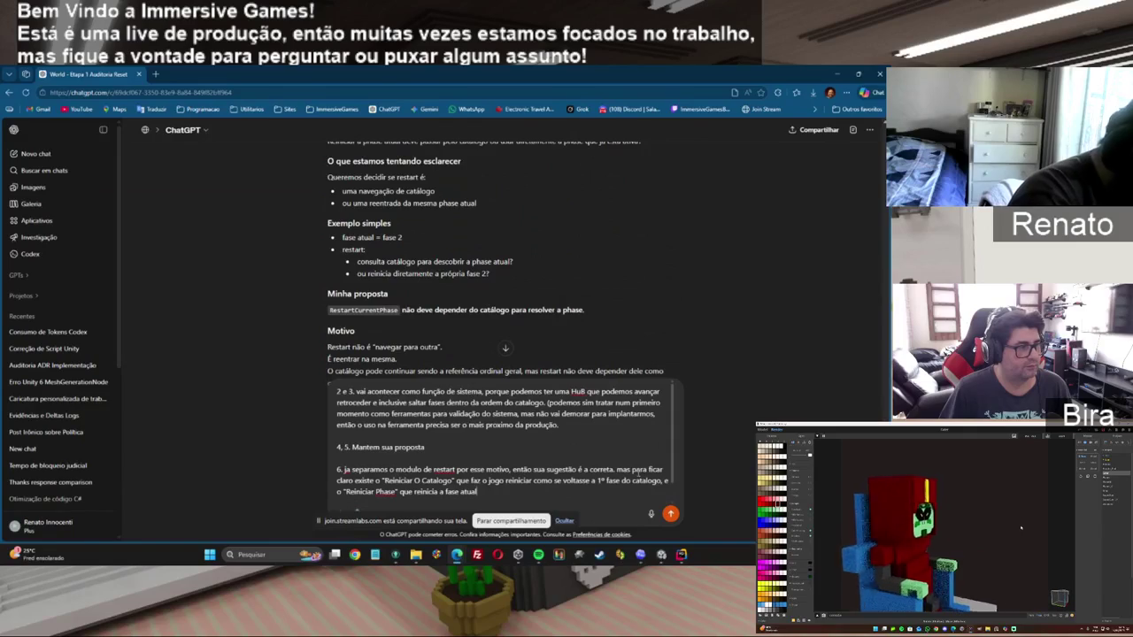
text(.)
key(shift+Return)
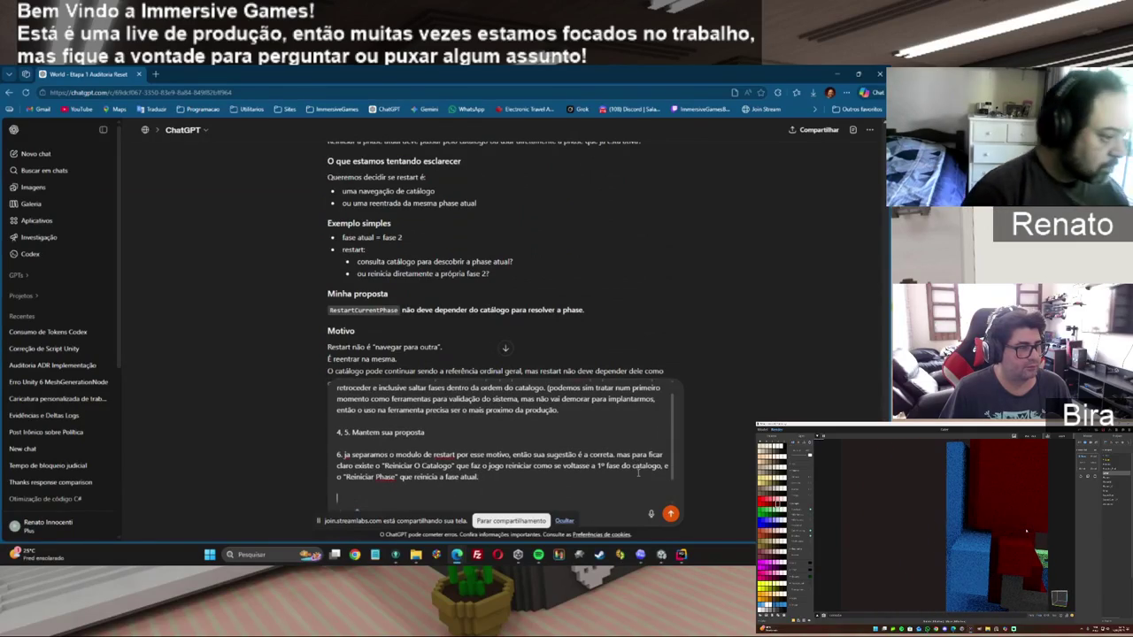
click(505, 348)
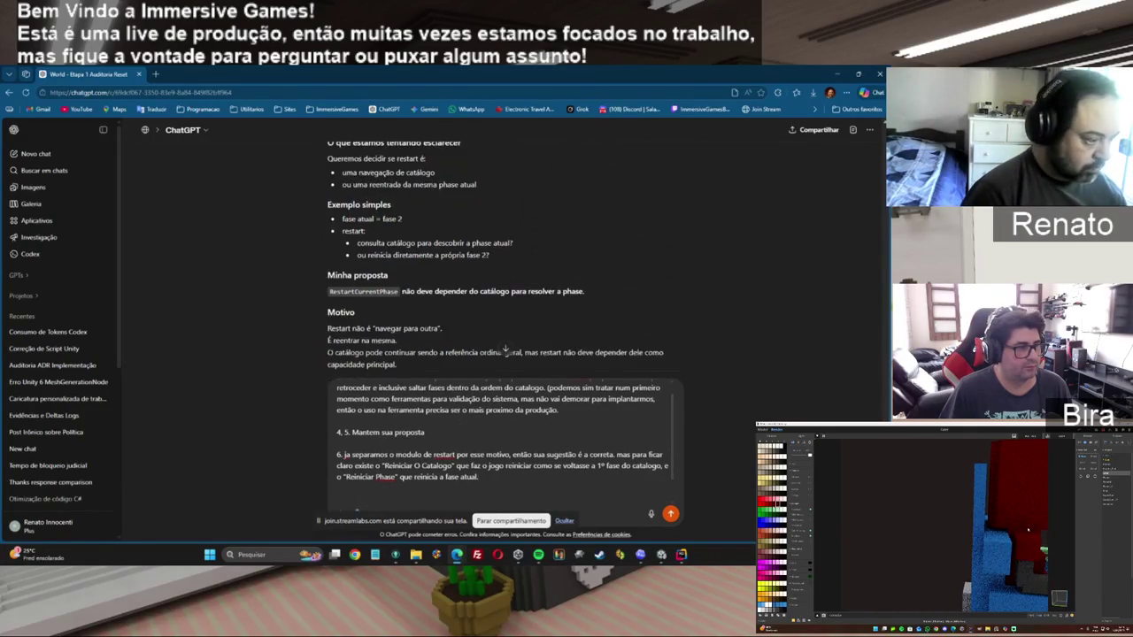
Add the line '7. ja esta obvio na decisão, mantemos.'.
scroll(505, 352, down, 2)
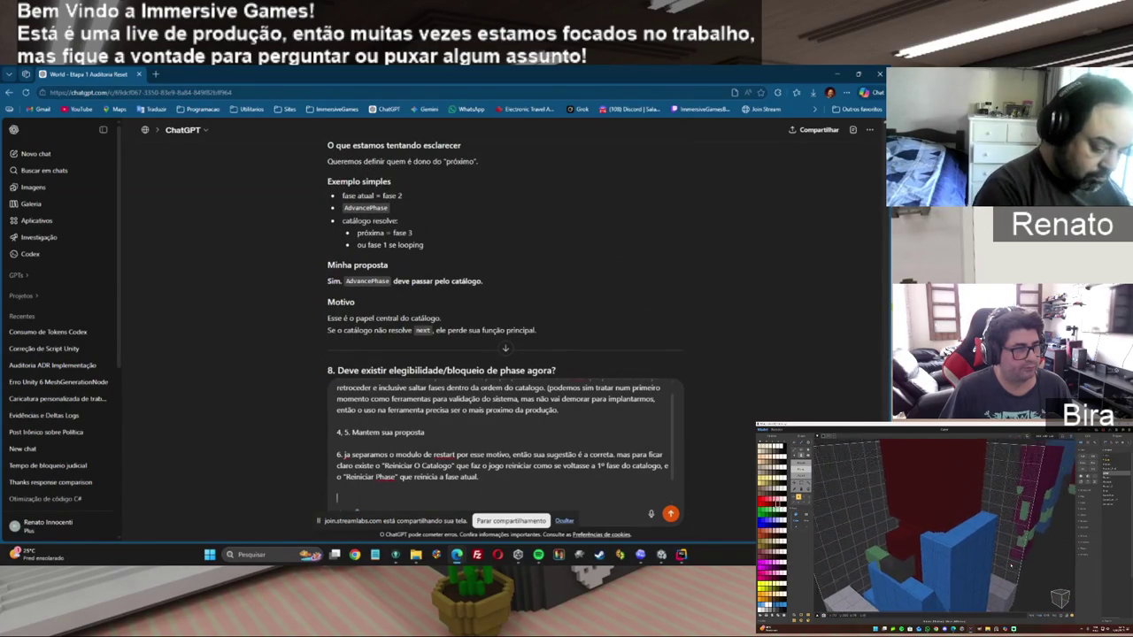
text(7)
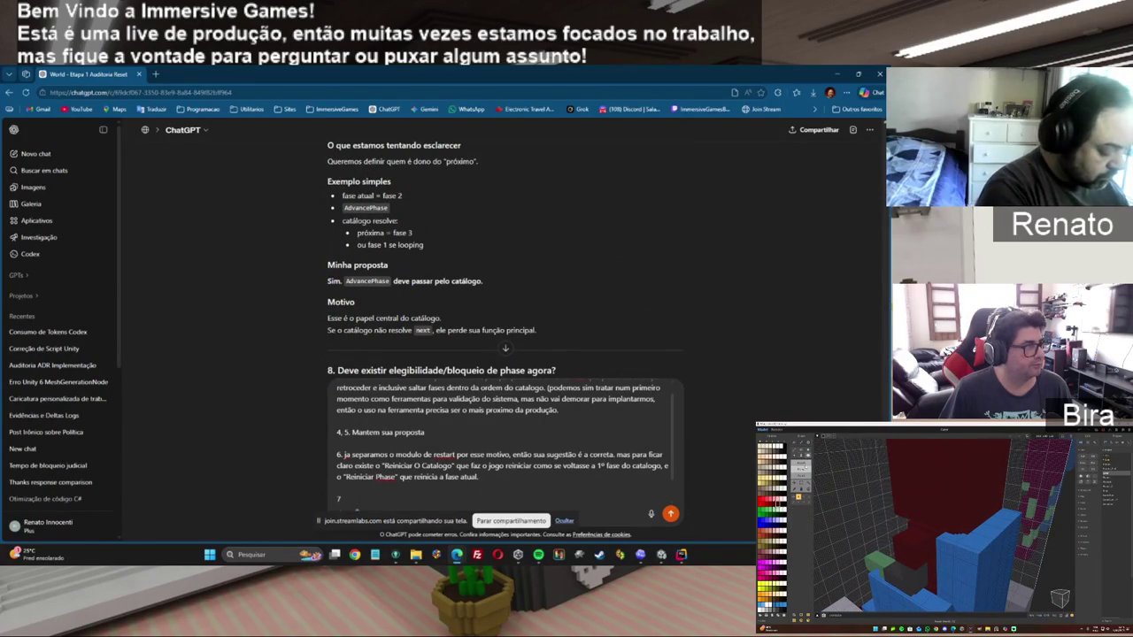
text(. ja esta obvio na)
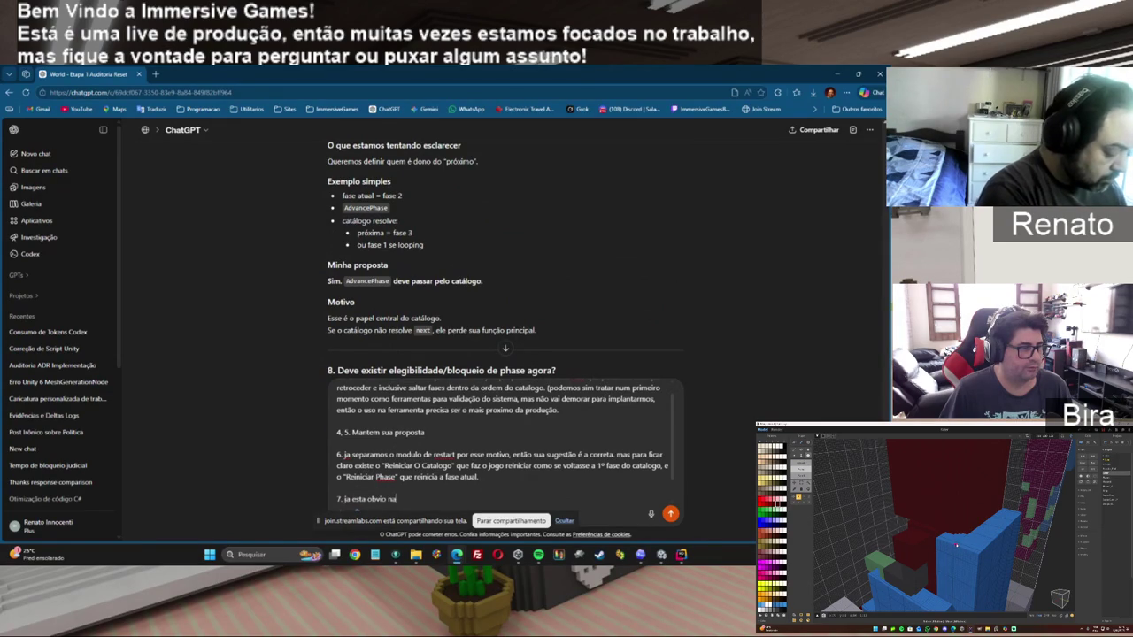
text( decisão, mantemos)
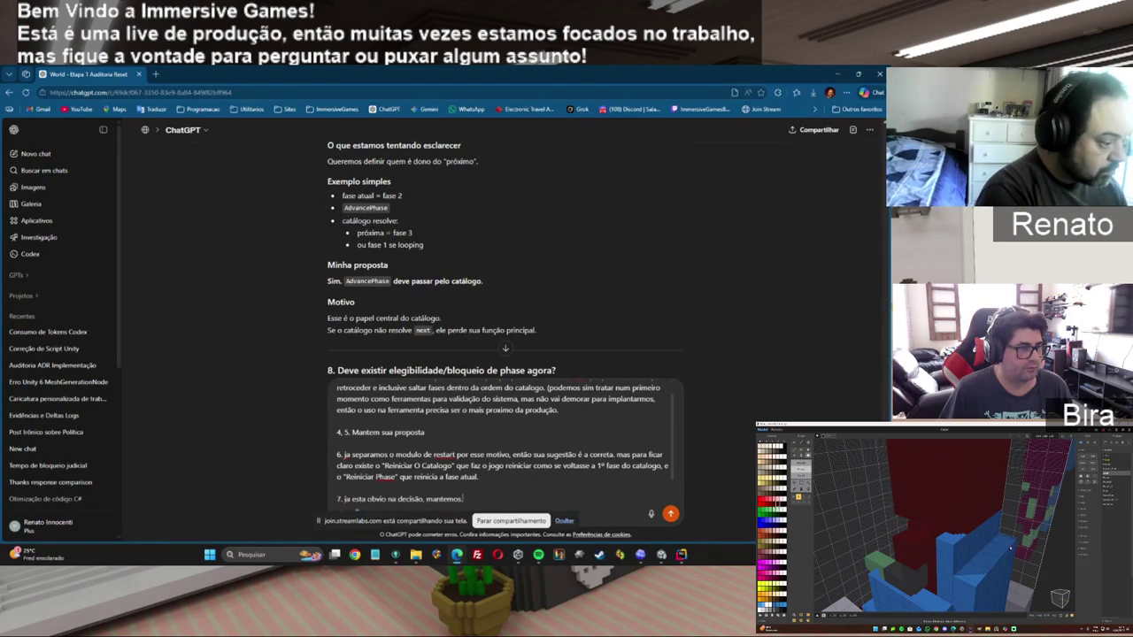
text(.)
key(shift+Return)
key(shift+Return)
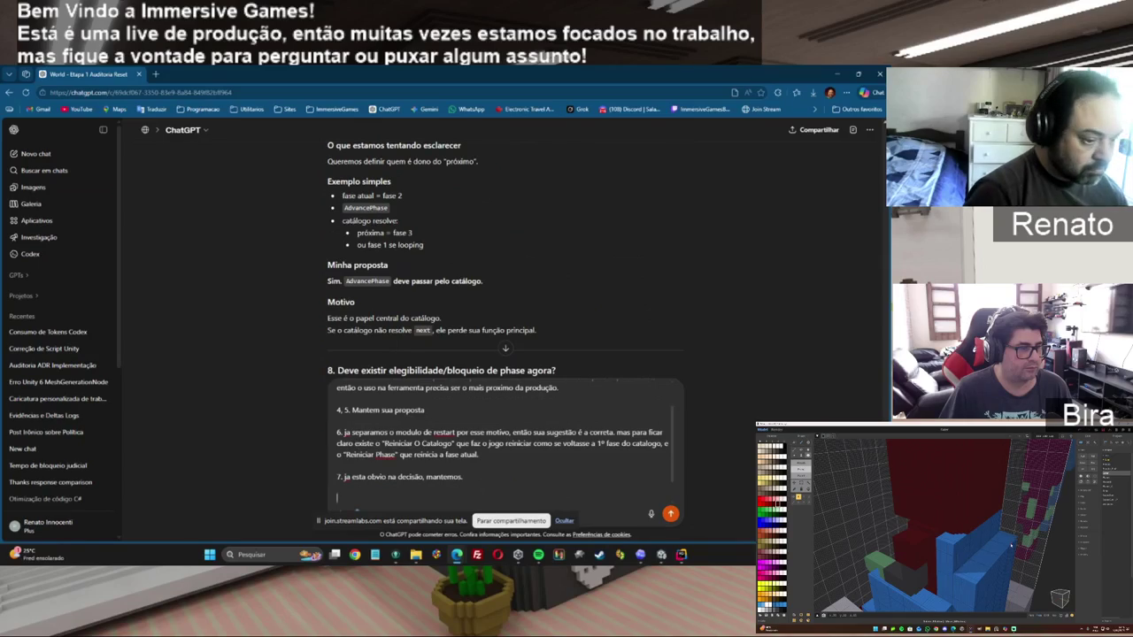
scroll(504, 265, down, 2)
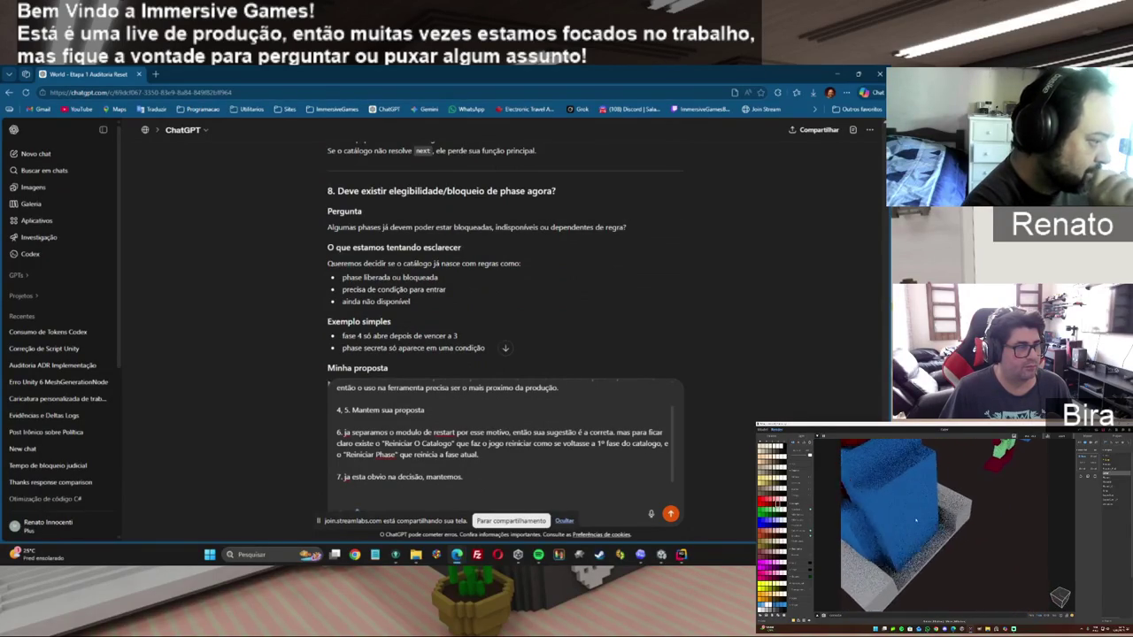
scroll(505, 257, down, 1)
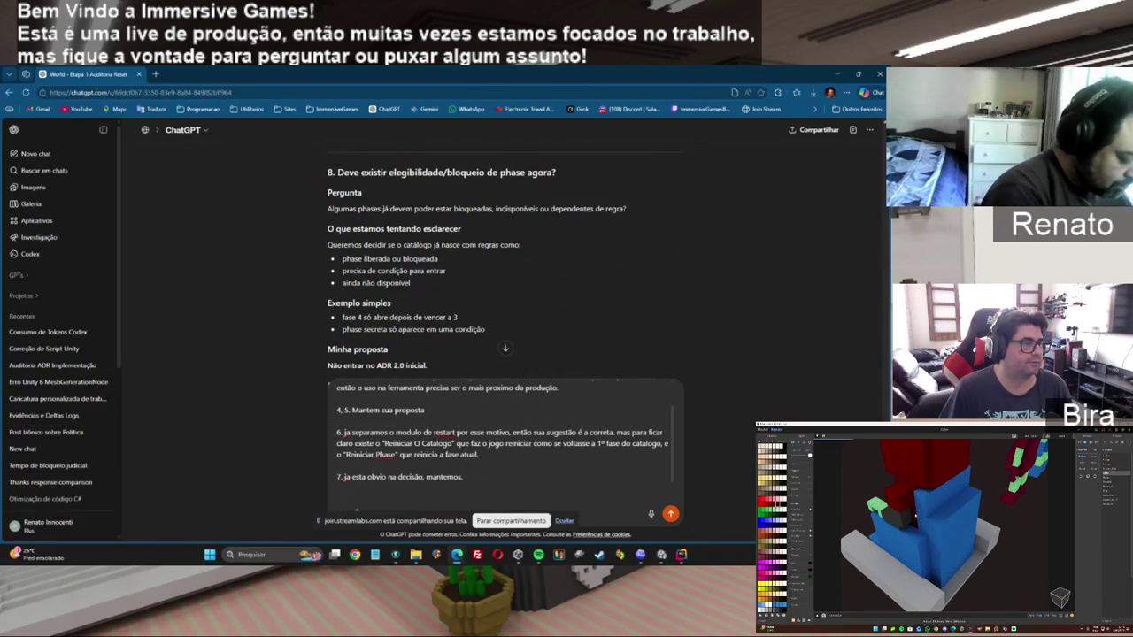
Write point 8: not now, but it's for the future, so don't close that door.
text(/)
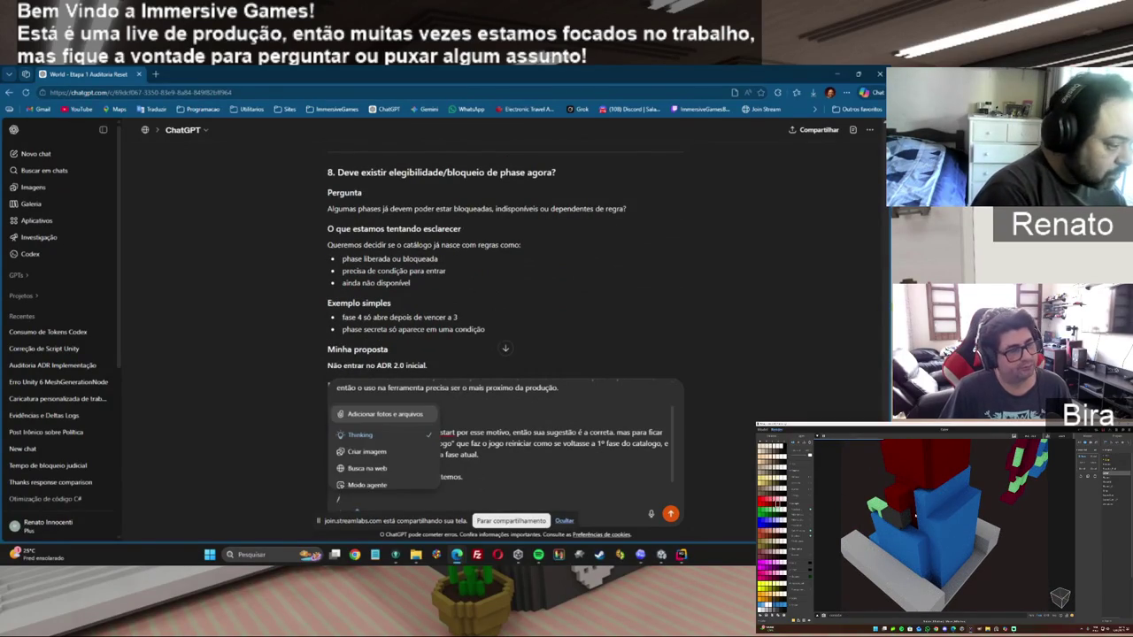
key(BackSpace)
text(8. Agora não mas será algo para o fu)
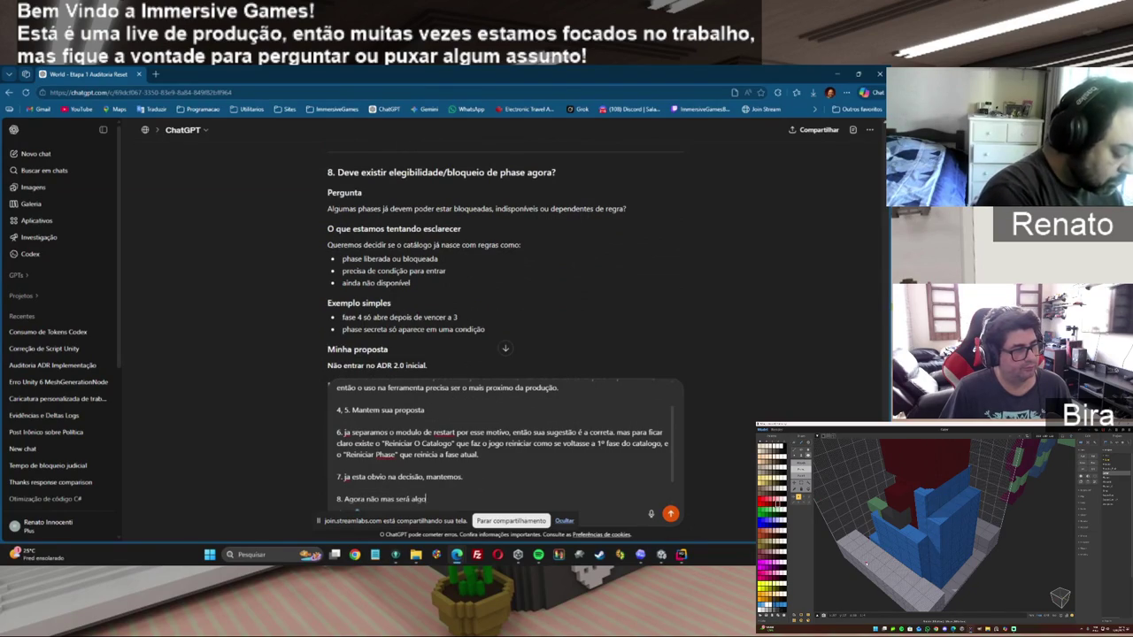
text(uro sim.)
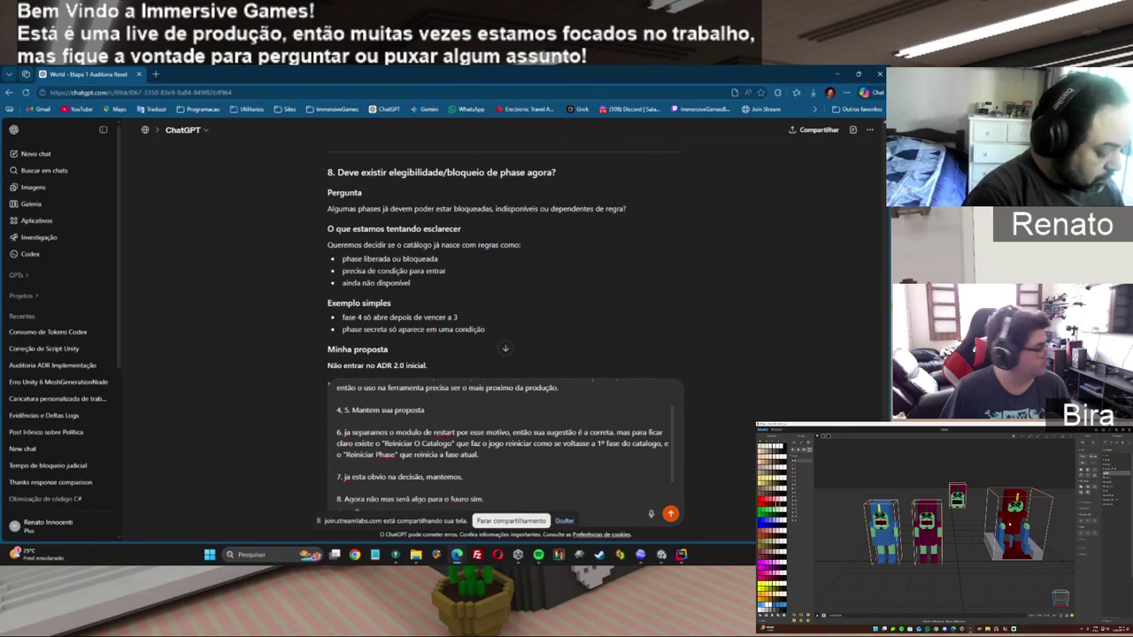
text(então meio que não podemos fechar a porta para essa)
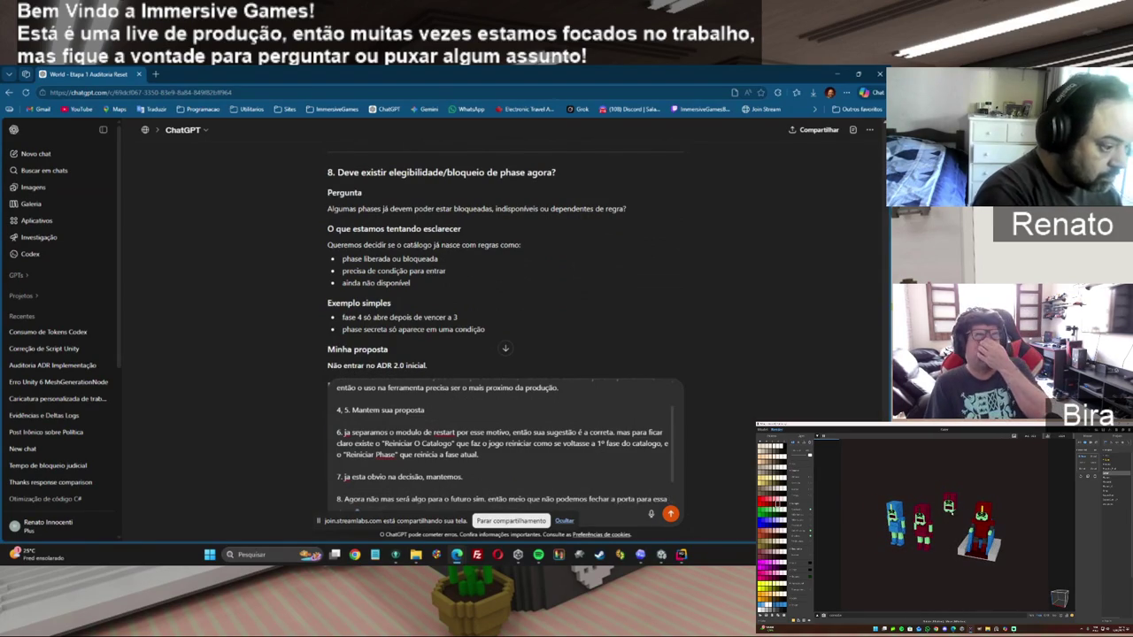
text( possibil)
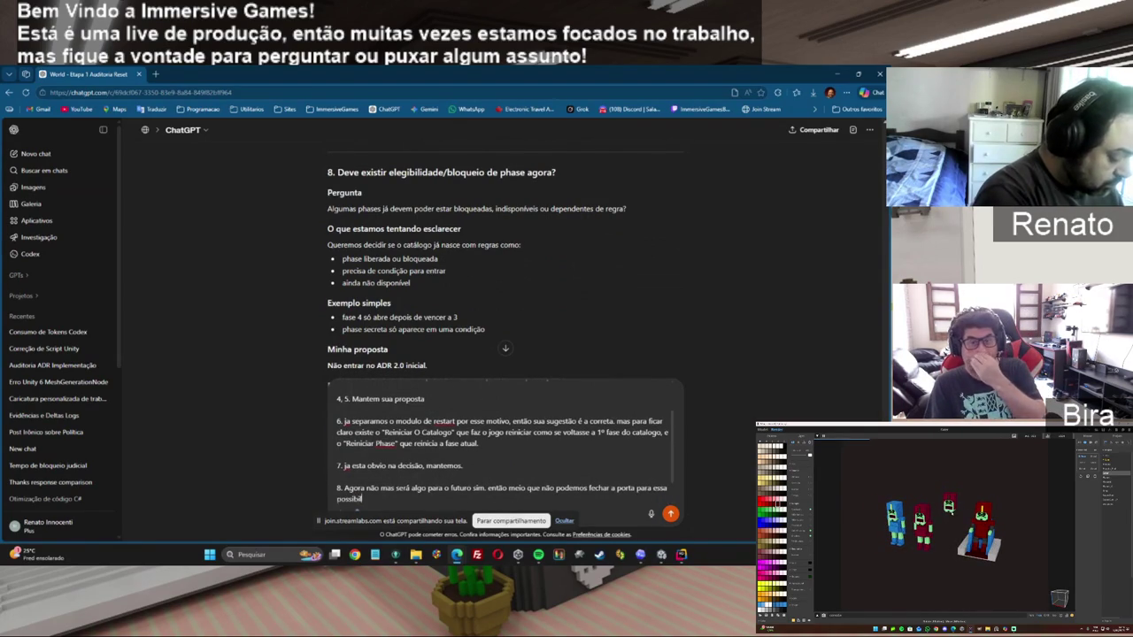
text(idade)
key(shift+Return)
key(shift+Return)
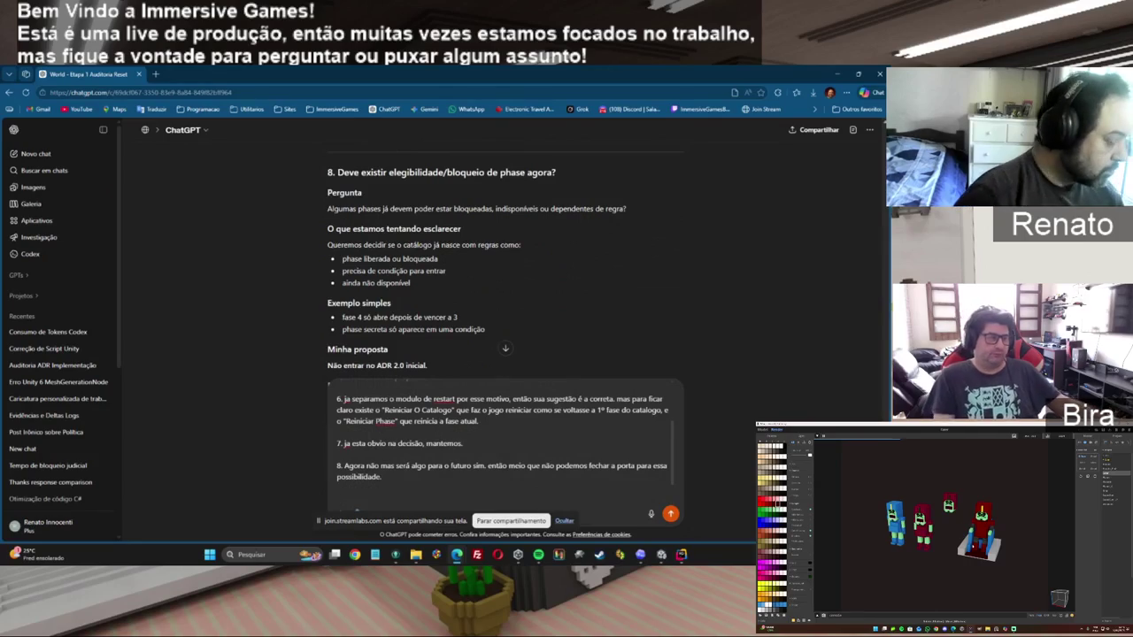
Extend the point 8 answer so it covers points 8 and 9 together.
scroll(505, 265, down, 3)
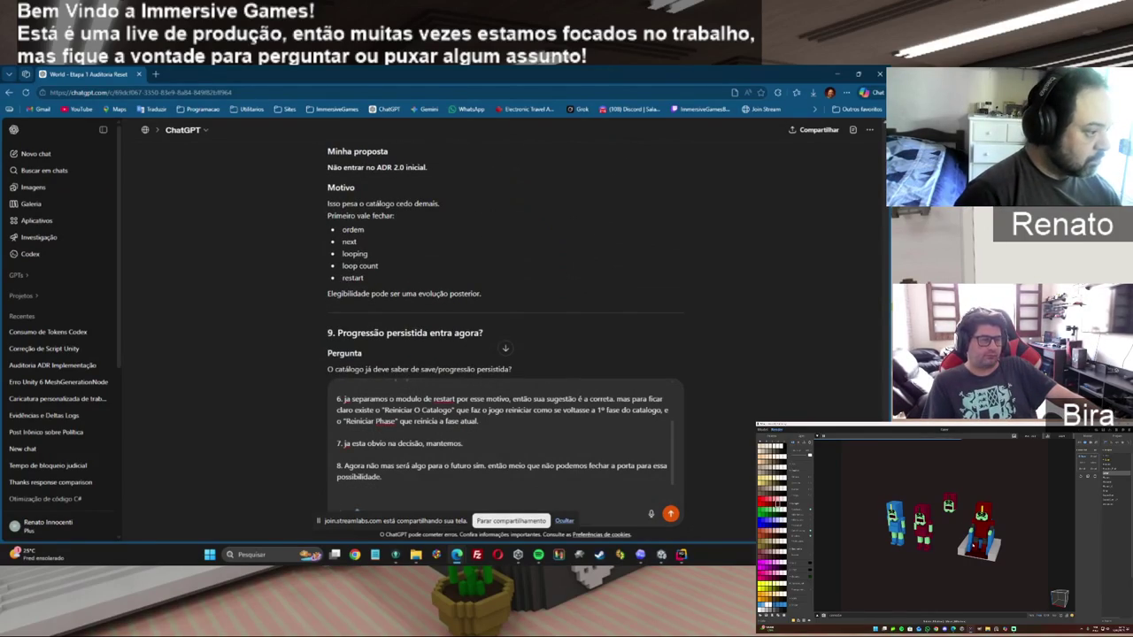
scroll(505, 265, down, 1)
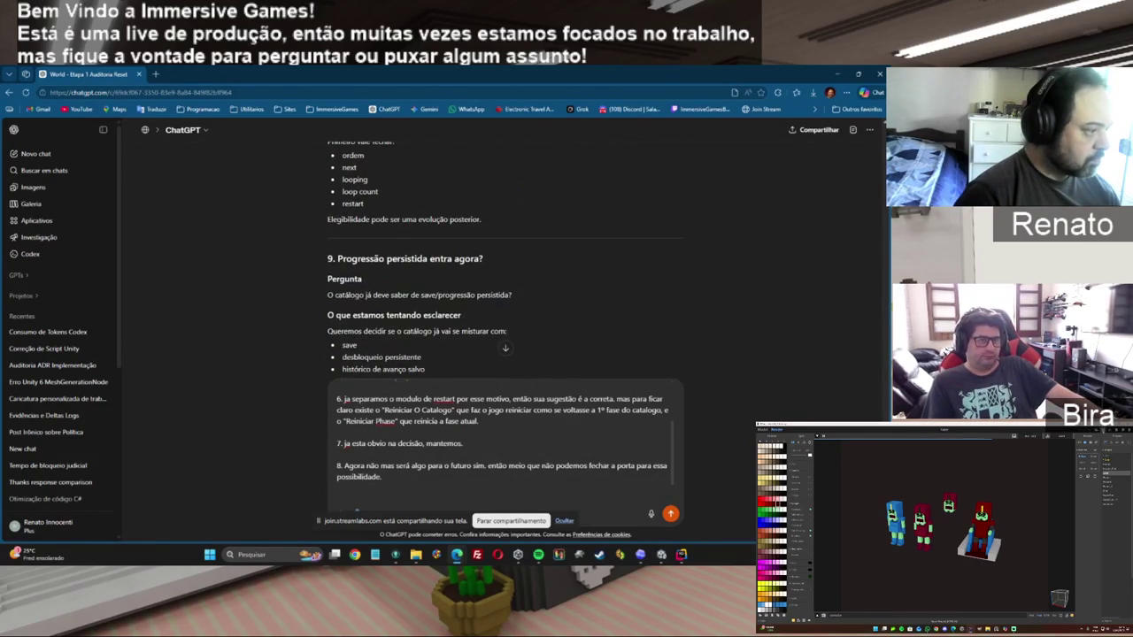
scroll(505, 266, down, 1)
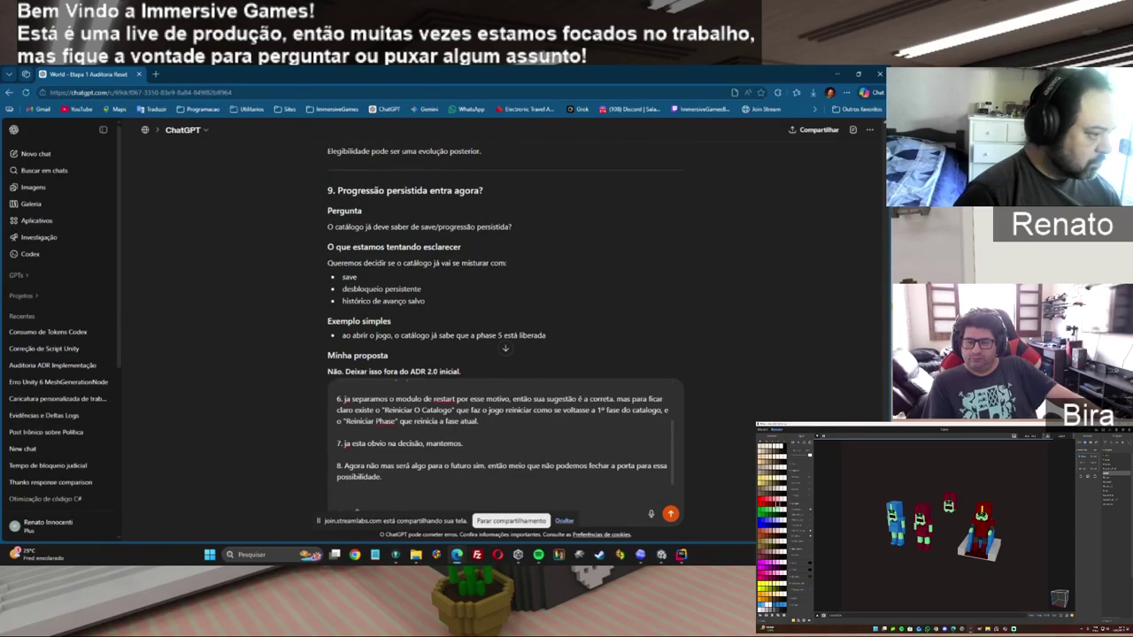
scroll(505, 266, down, 1)
text(9)
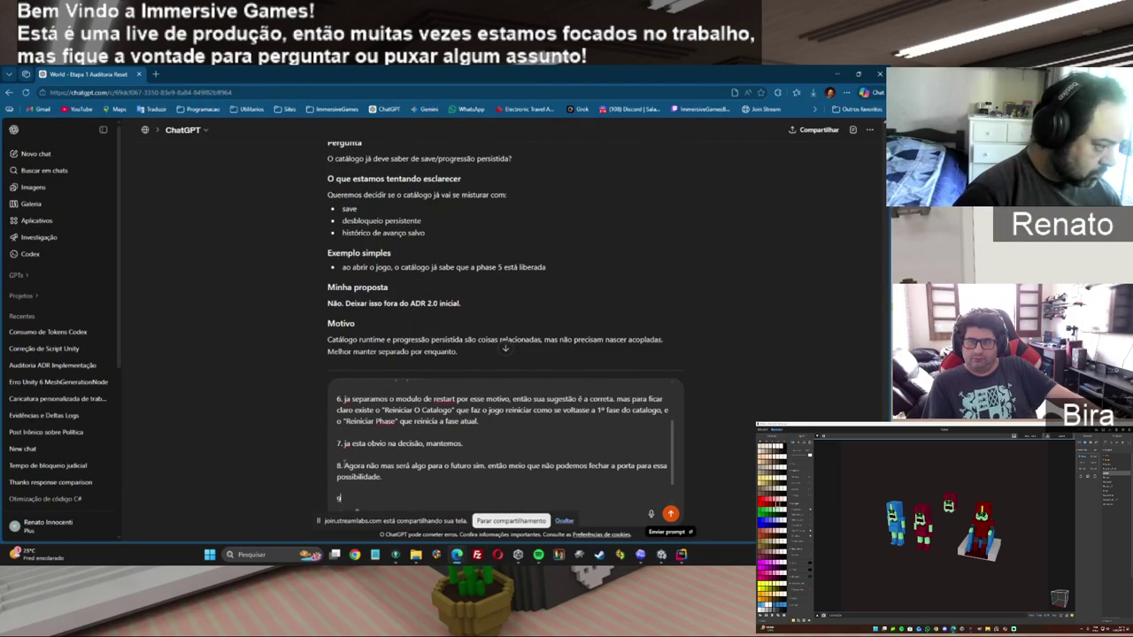
text(e 9)
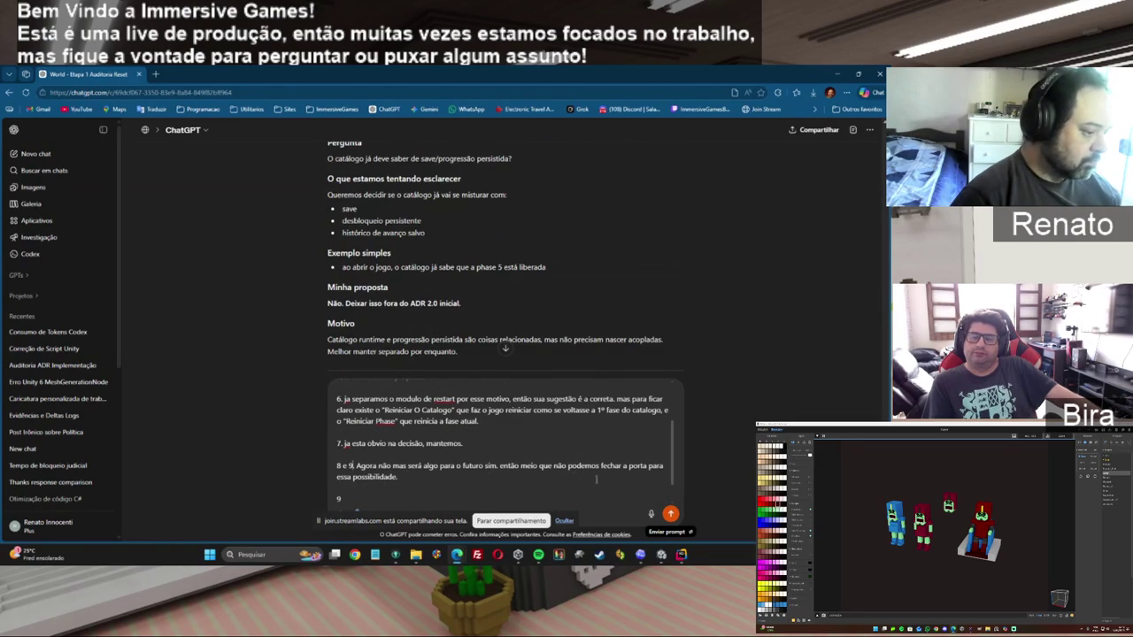
scroll(350, 466, down, 2)
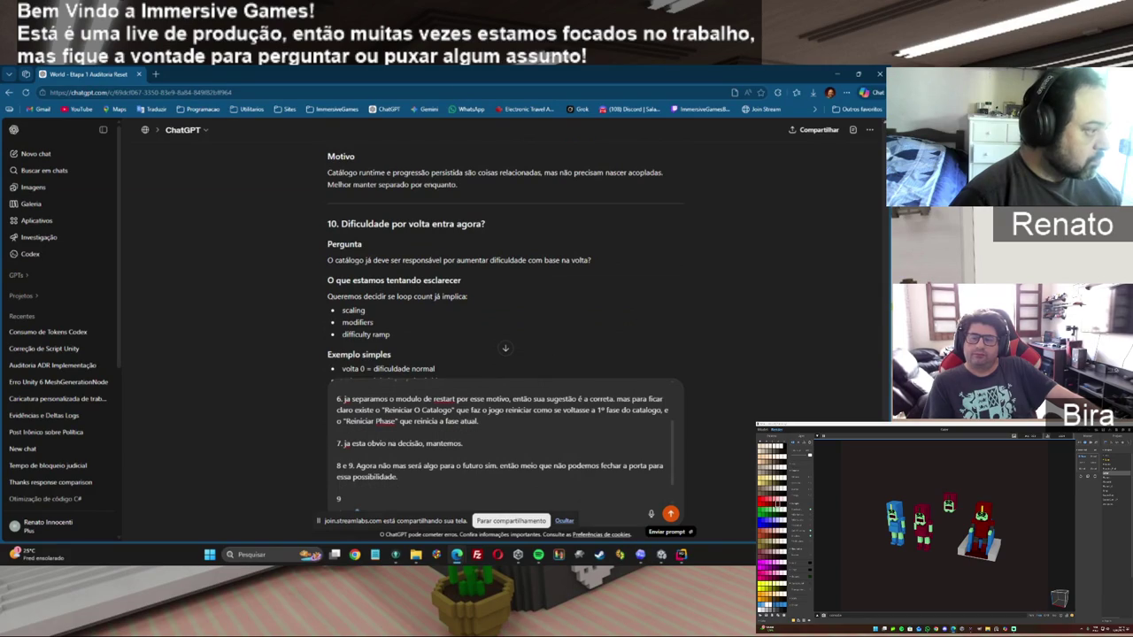
scroll(350, 466, down, 2)
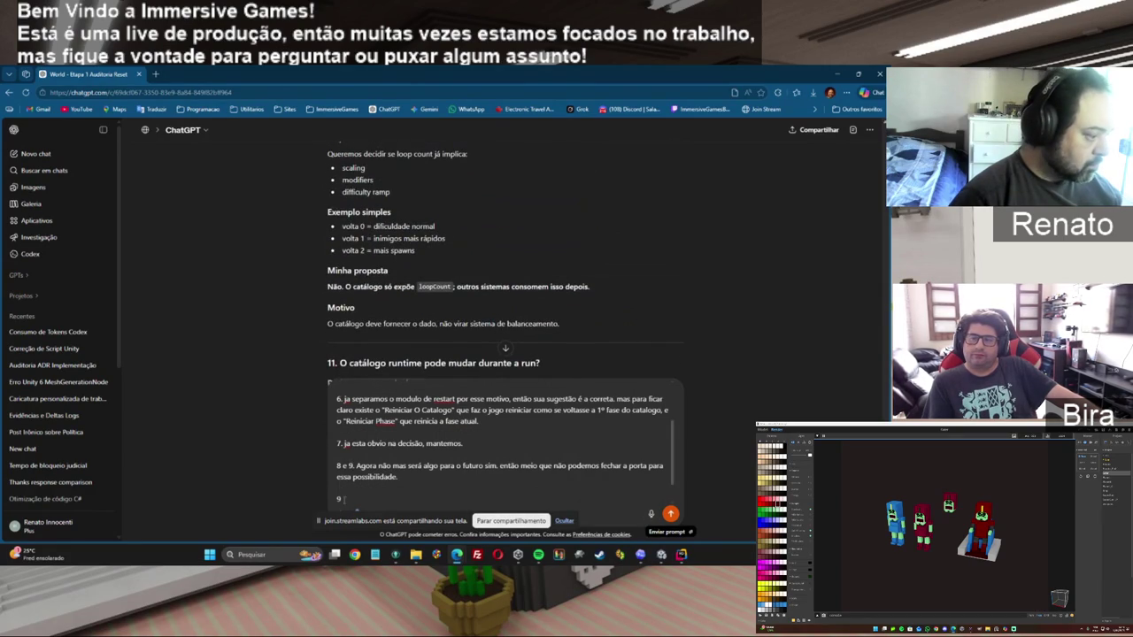
key(shift+Return)
key(shift+Return)
Add point 10: a possibility that should be recorded in the ADR for the future.
click(347, 473)
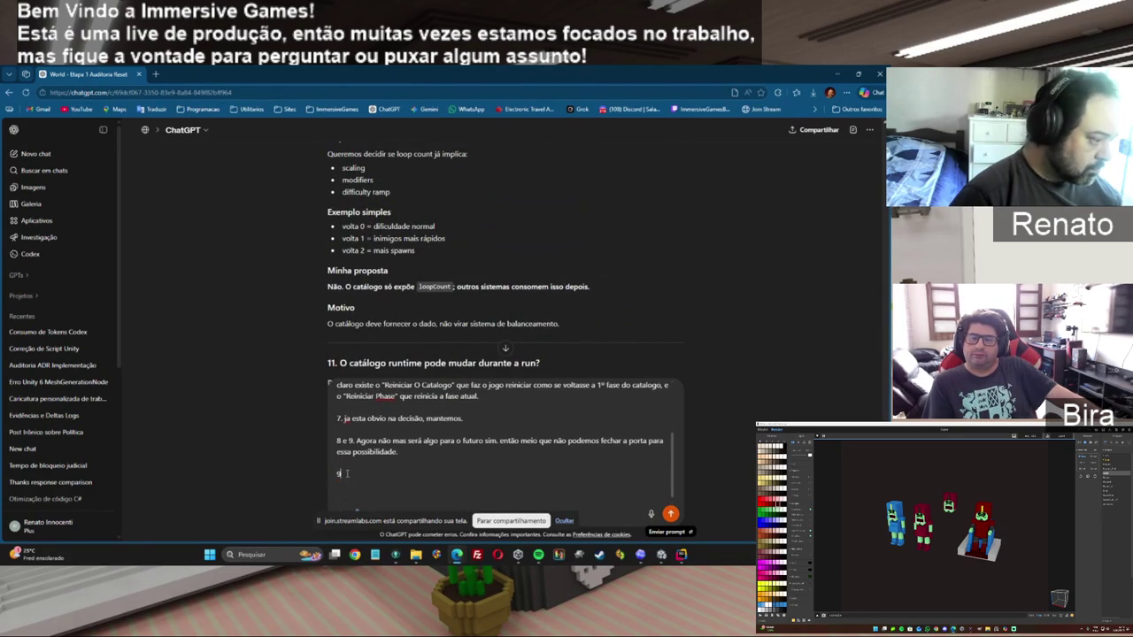
key(BackSpace)
text(10)
text(.é uma possi)
text(bilidade )
text((deve ficar re)
text(gistrado no )
text(adr)
text( mas )
text(pr)
text(ara o fu)
text(turo.)
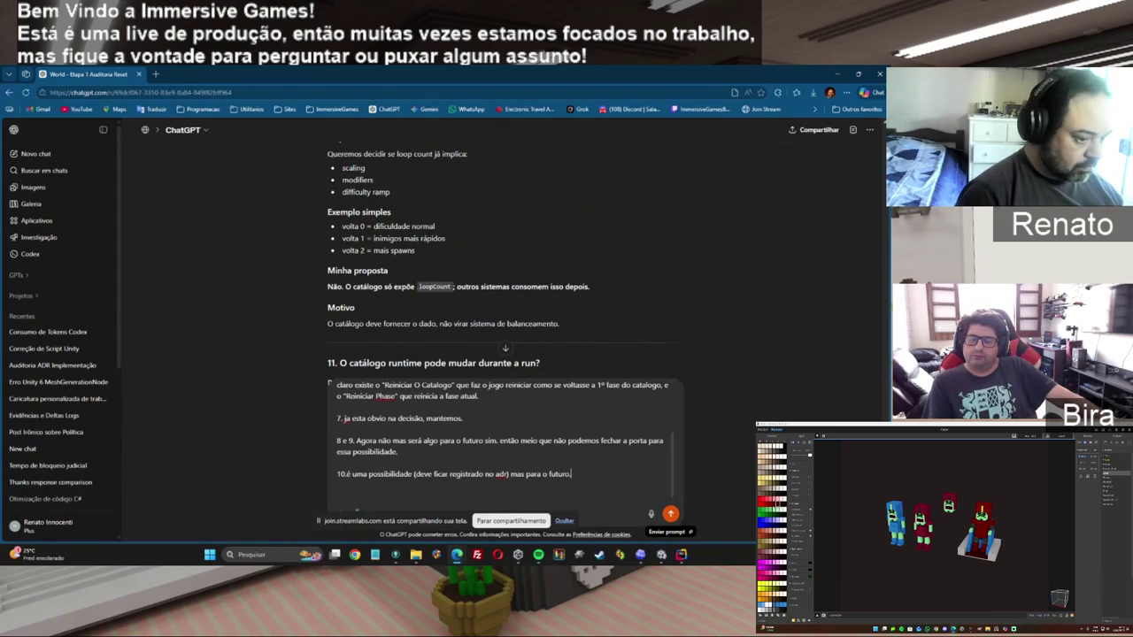
Add point 11: not until all features work, but yes for the future.
scroll(355, 512, down, 2)
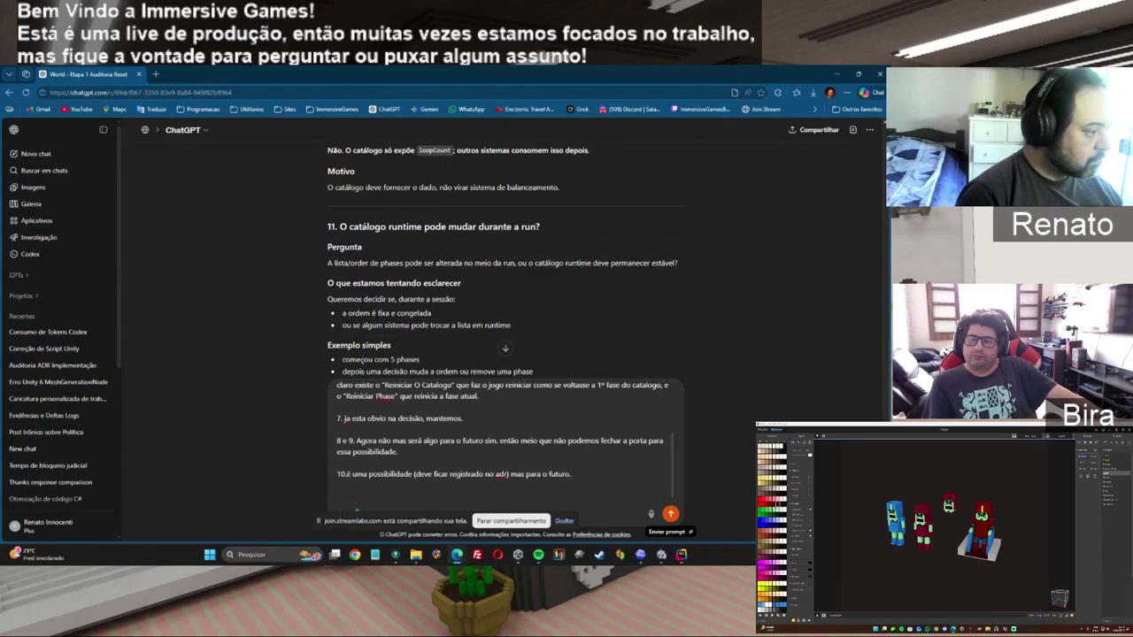
scroll(356, 511, down, 1)
scroll(356, 511, down, 1)
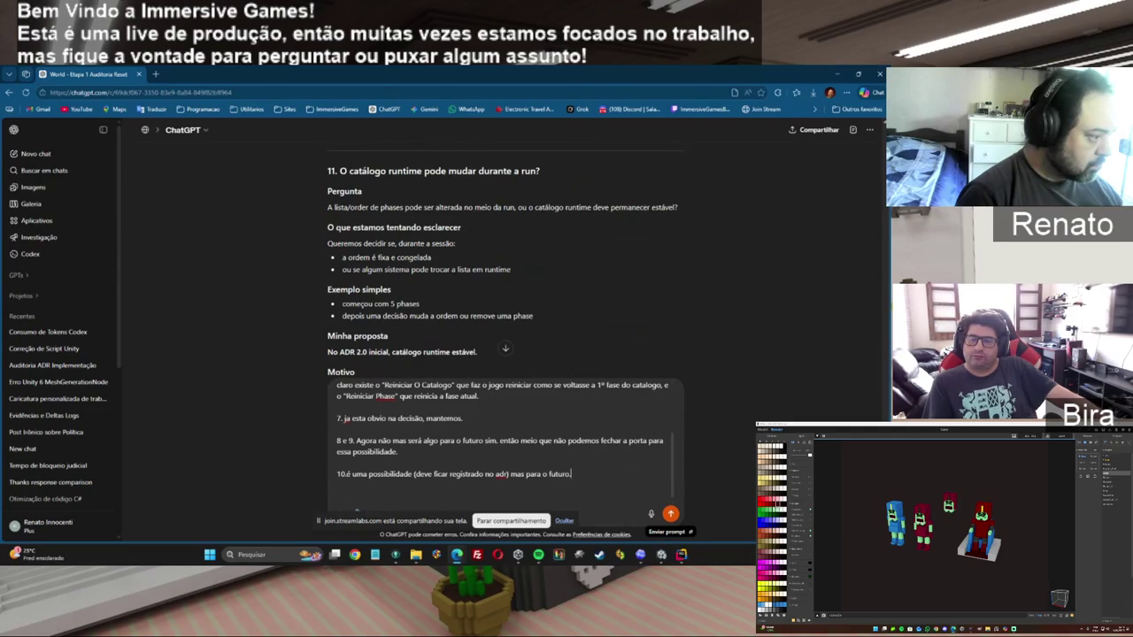
scroll(355, 512, down, 1)
text(11)
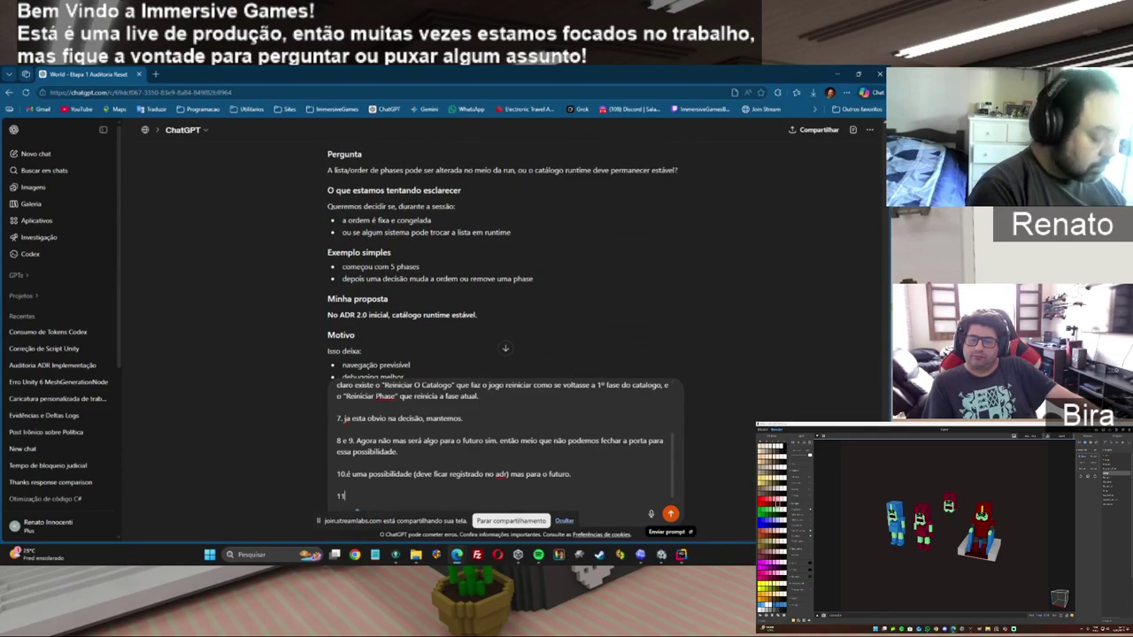
text(.até )
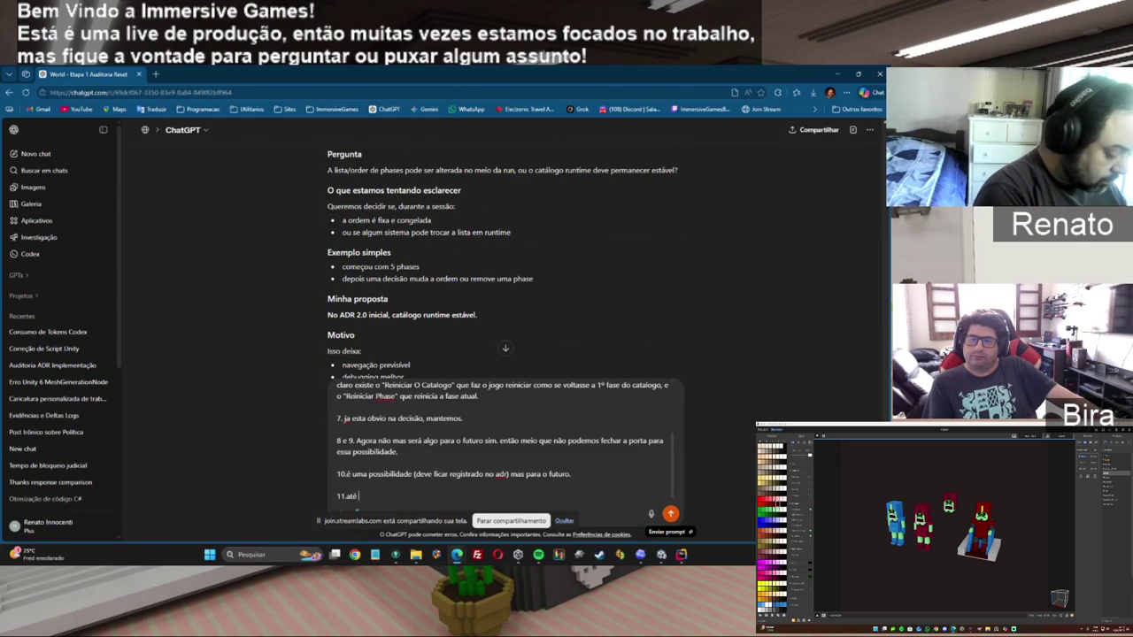
text(f)
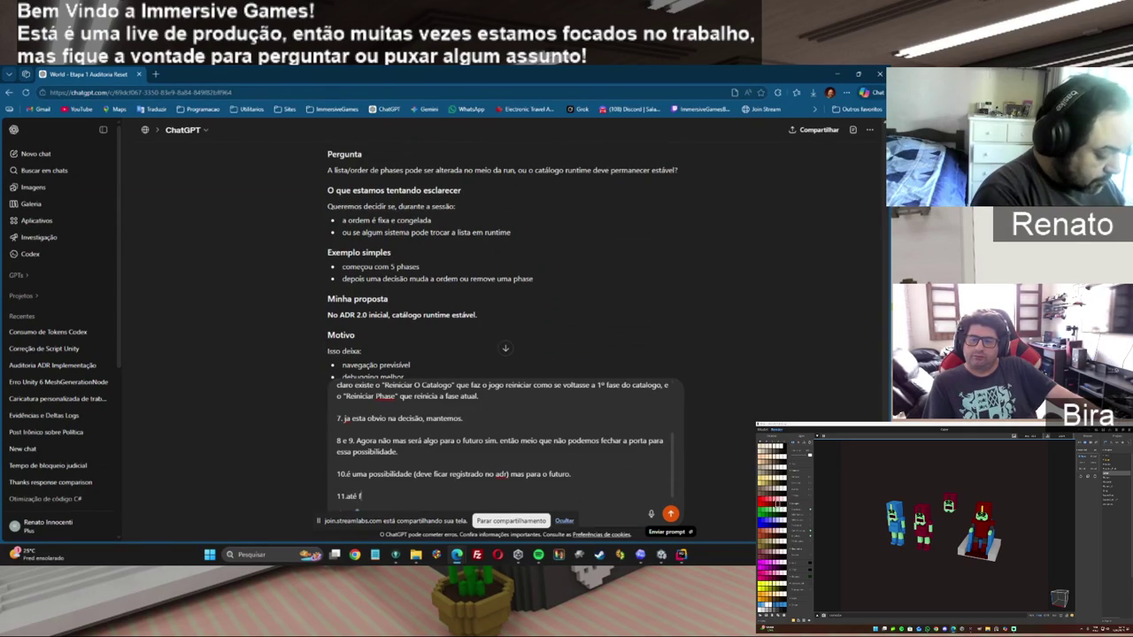
text(azer todas as )
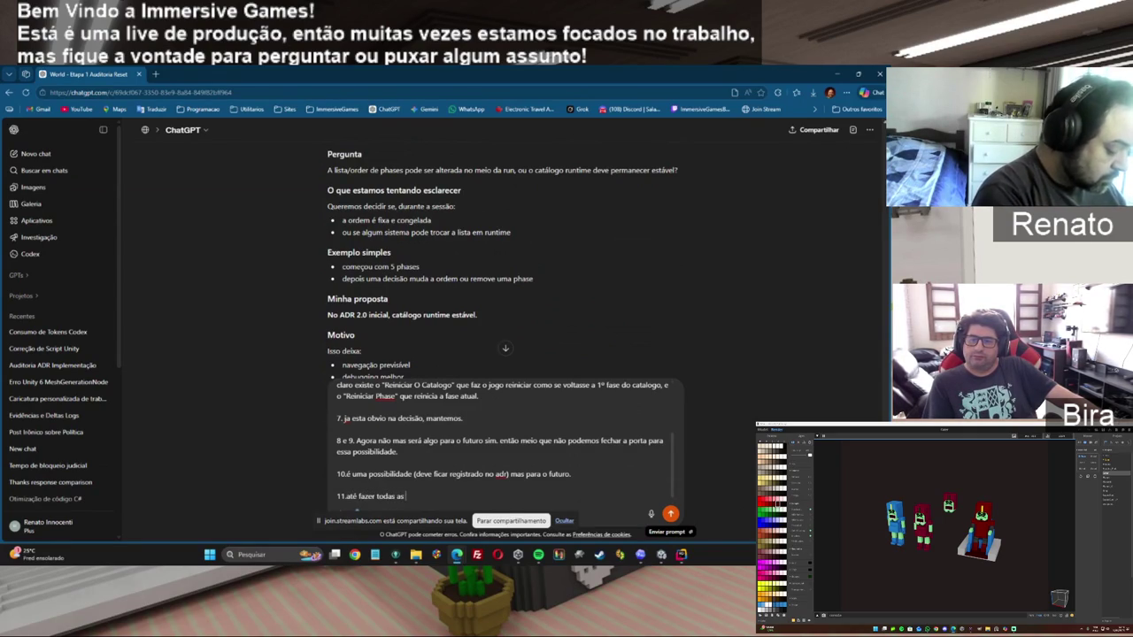
text(funcionalidade)
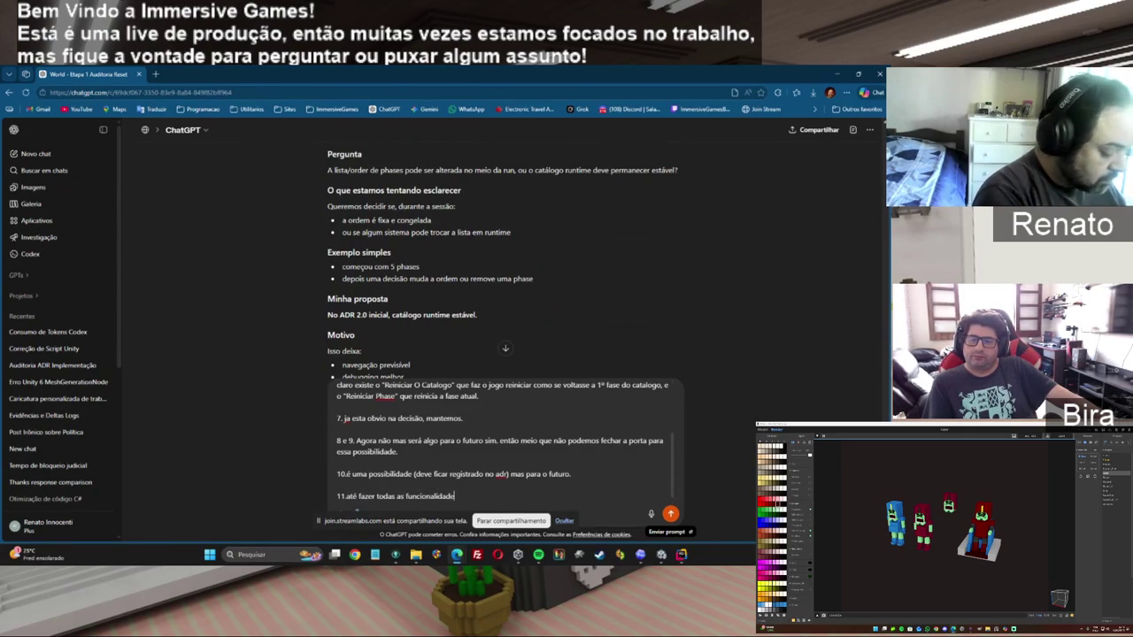
text(s funcional )
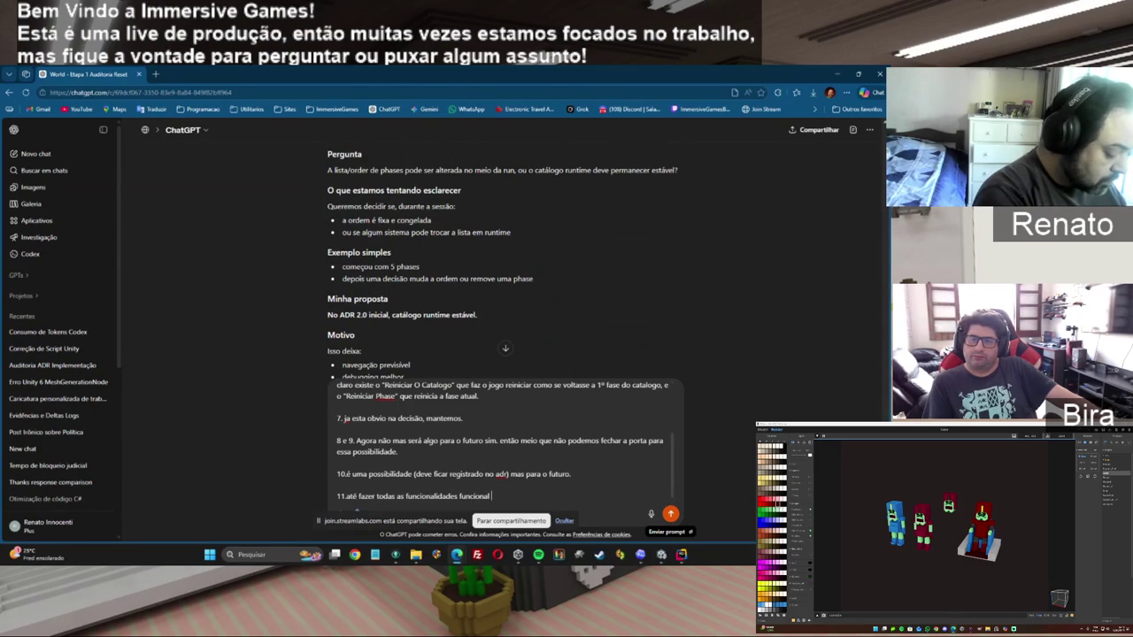
text(não,mas pra um futuro)
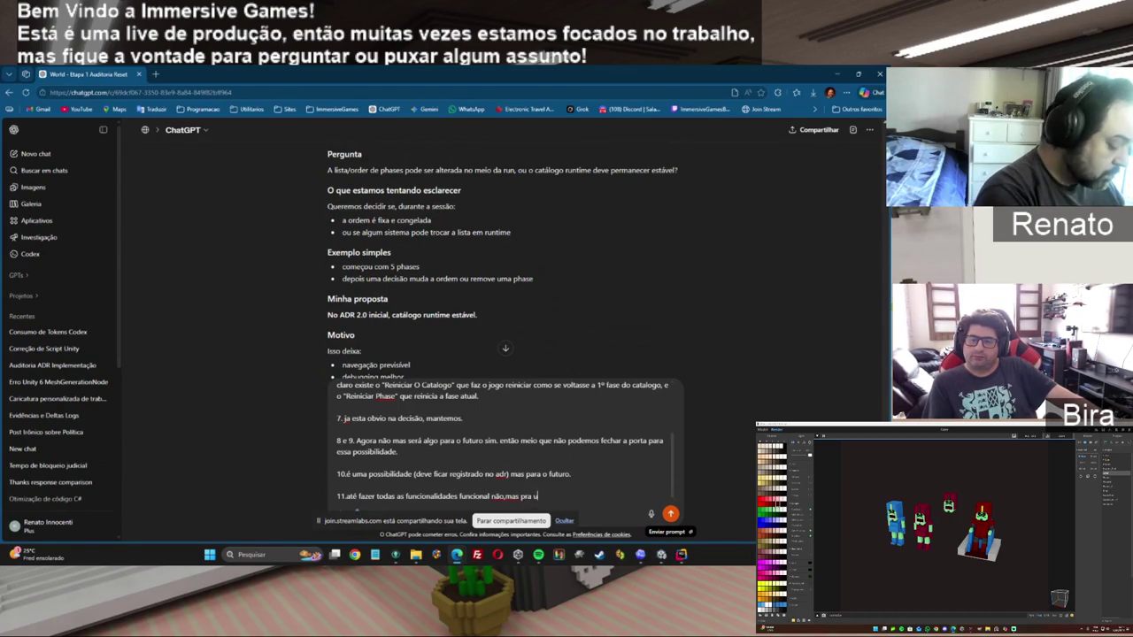
text( sim.)
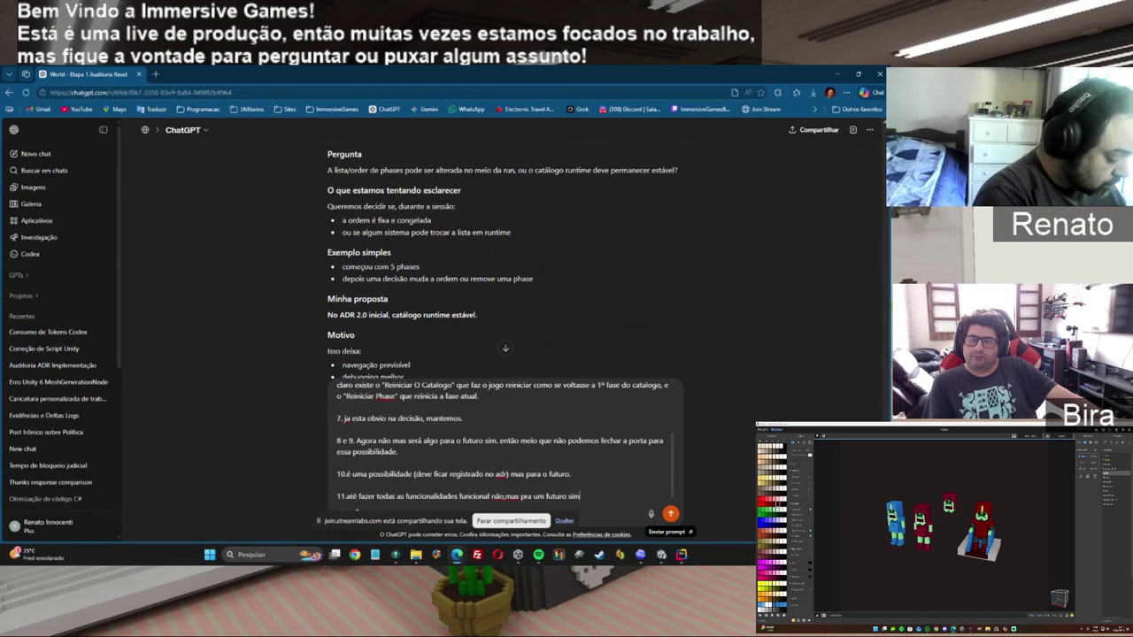
key(shift+Return)
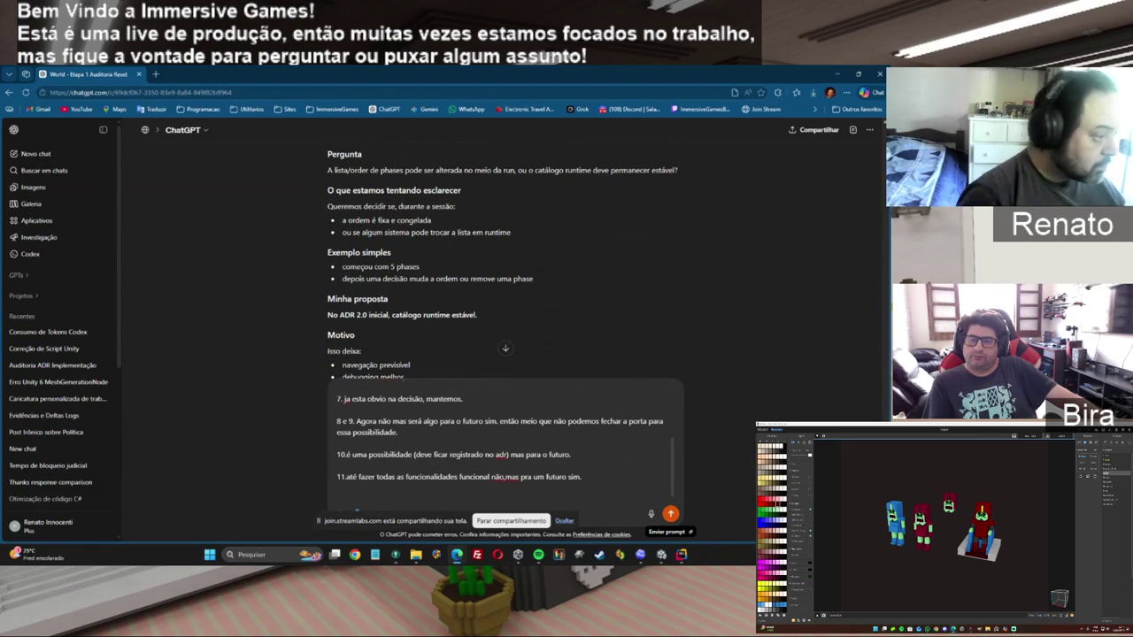
scroll(504, 256, down, 5)
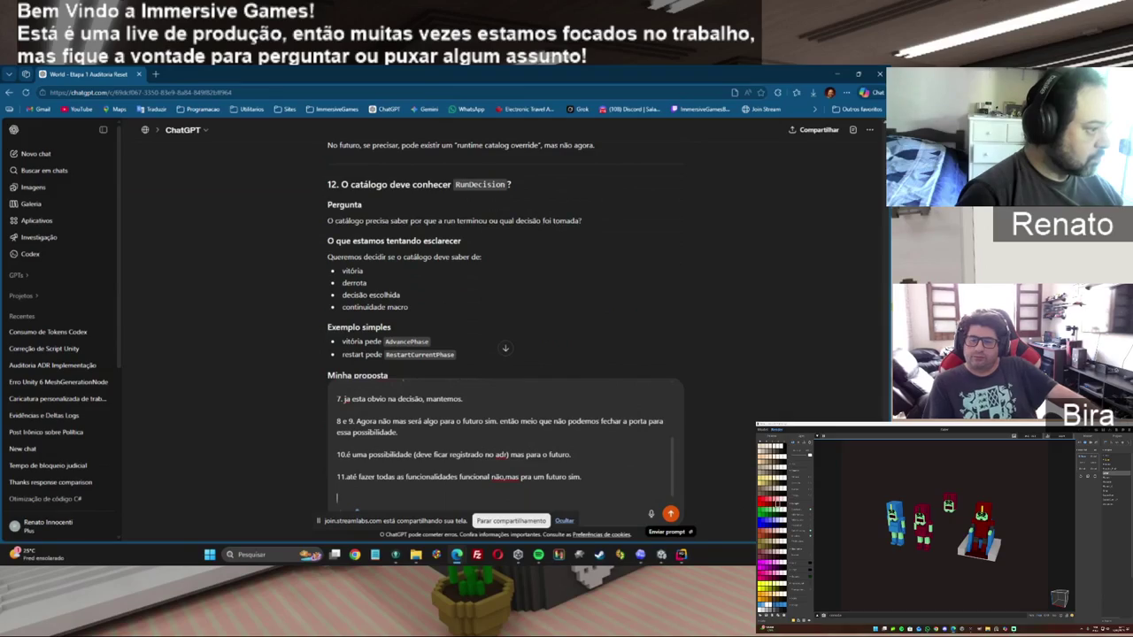
Answer point 12 with '12. não. concordo com vc.'.
scroll(505, 257, down, 1)
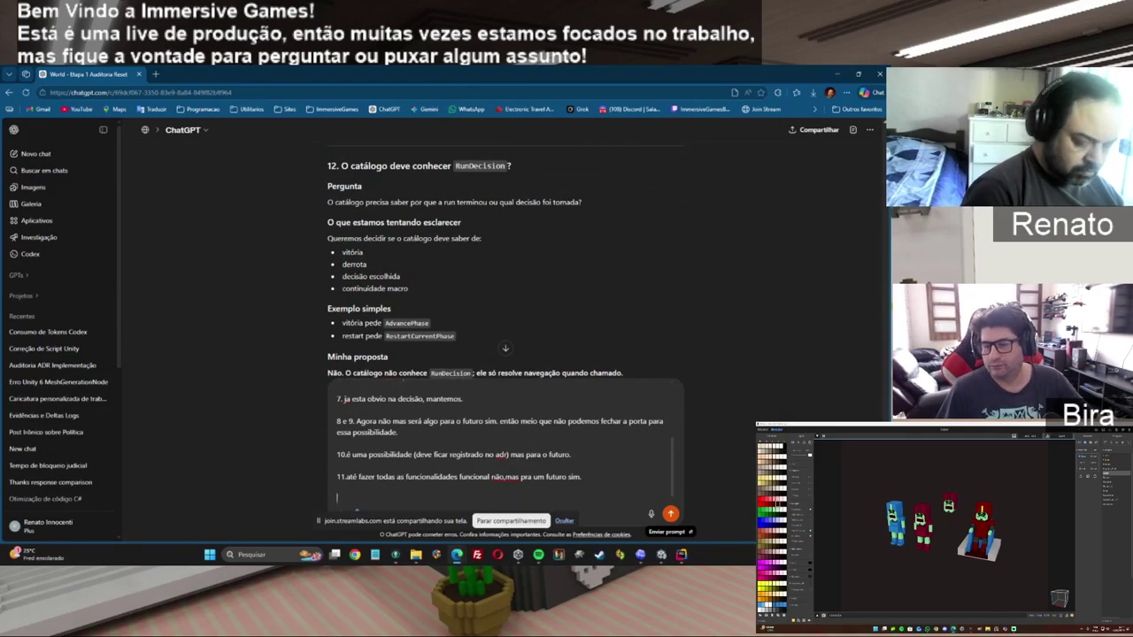
text(12.não)
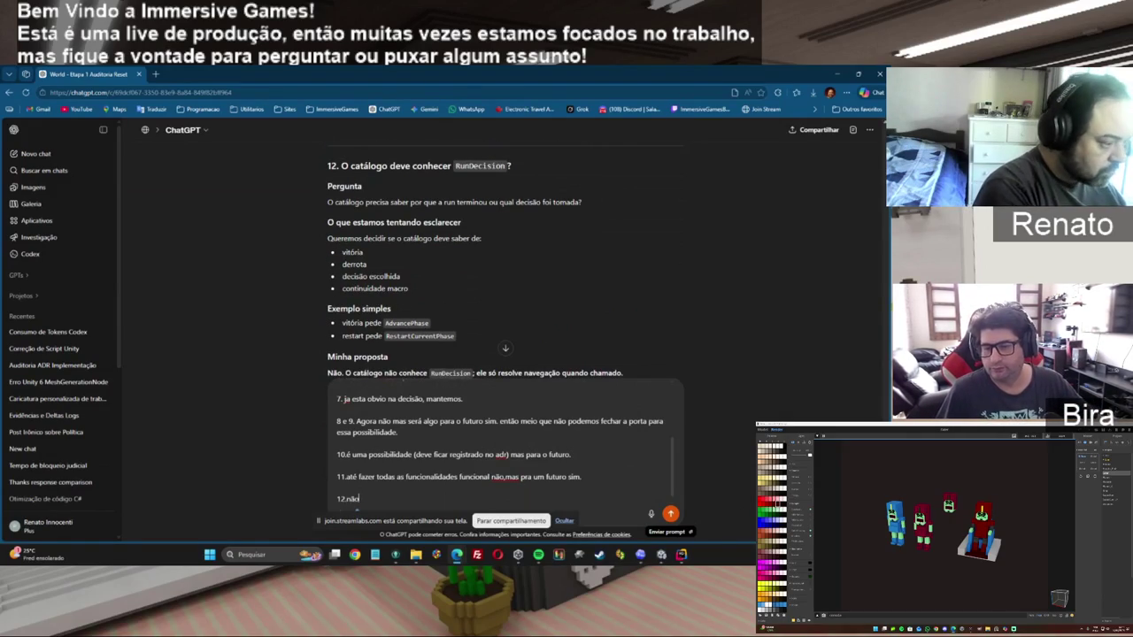
key(BackSpace)
key(BackSpace)
key(BackSpace)
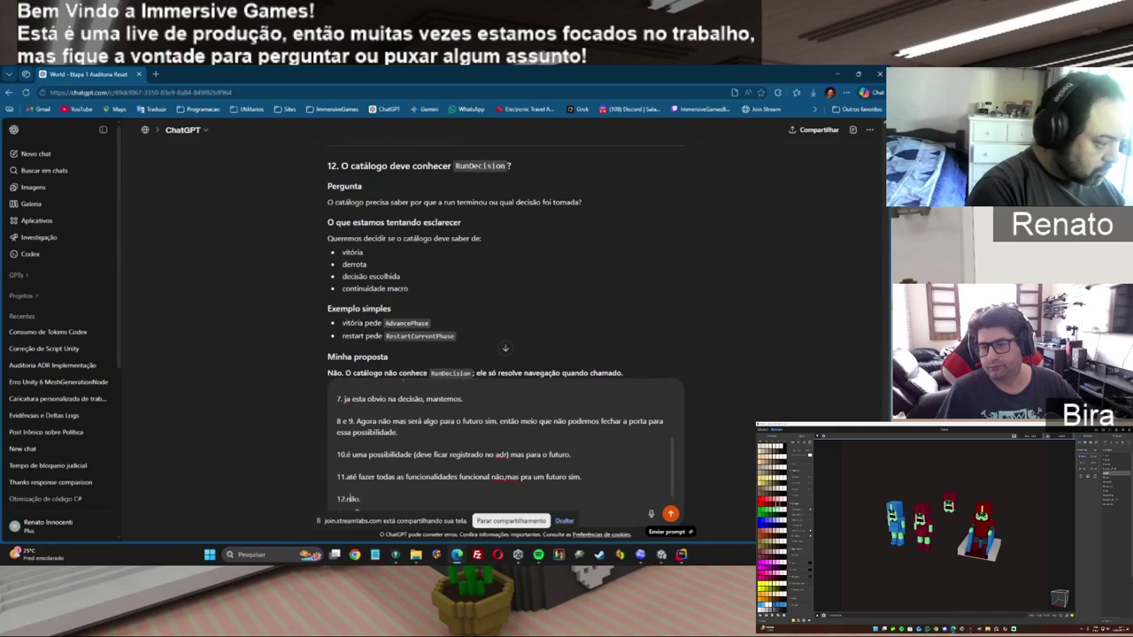
text(não. c)
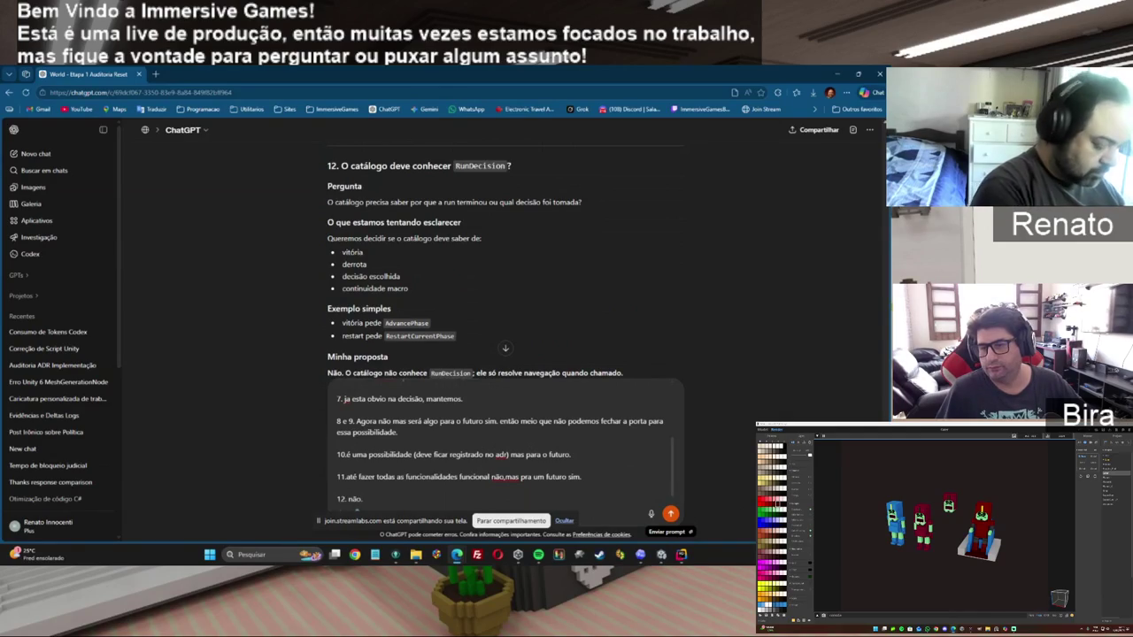
text(oncordo c)
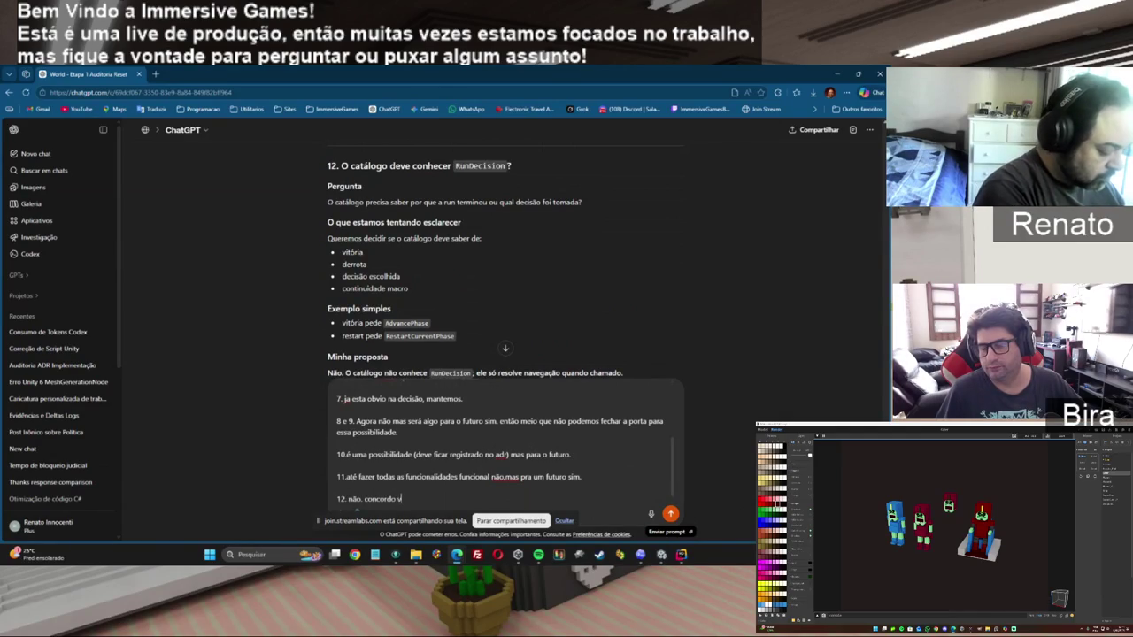
text(om vc.)
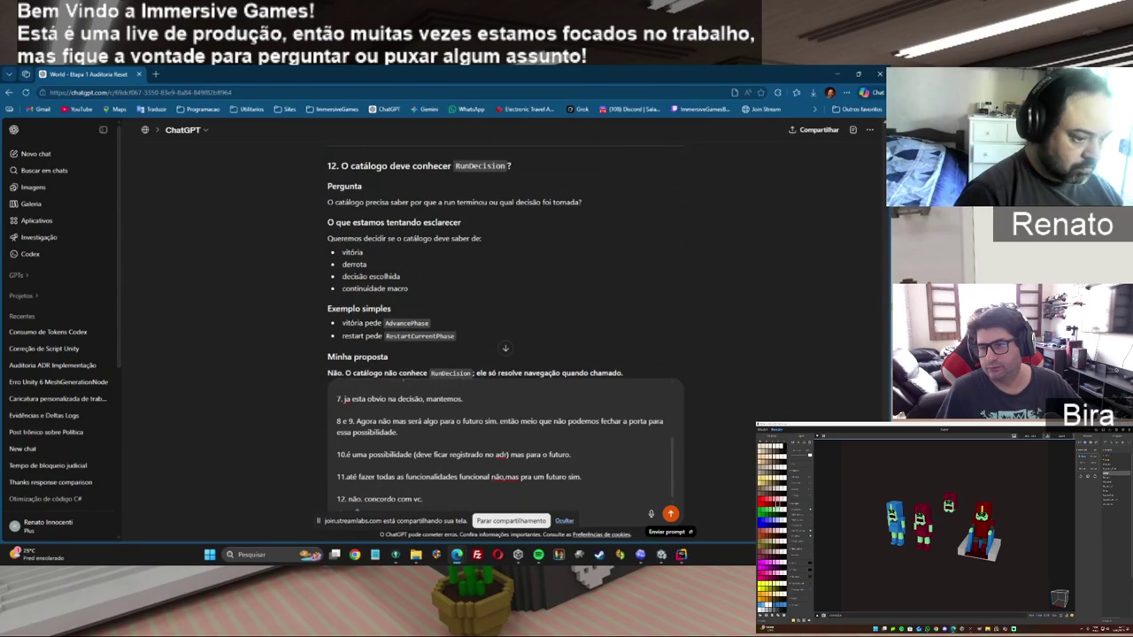
scroll(505, 260, down, 2)
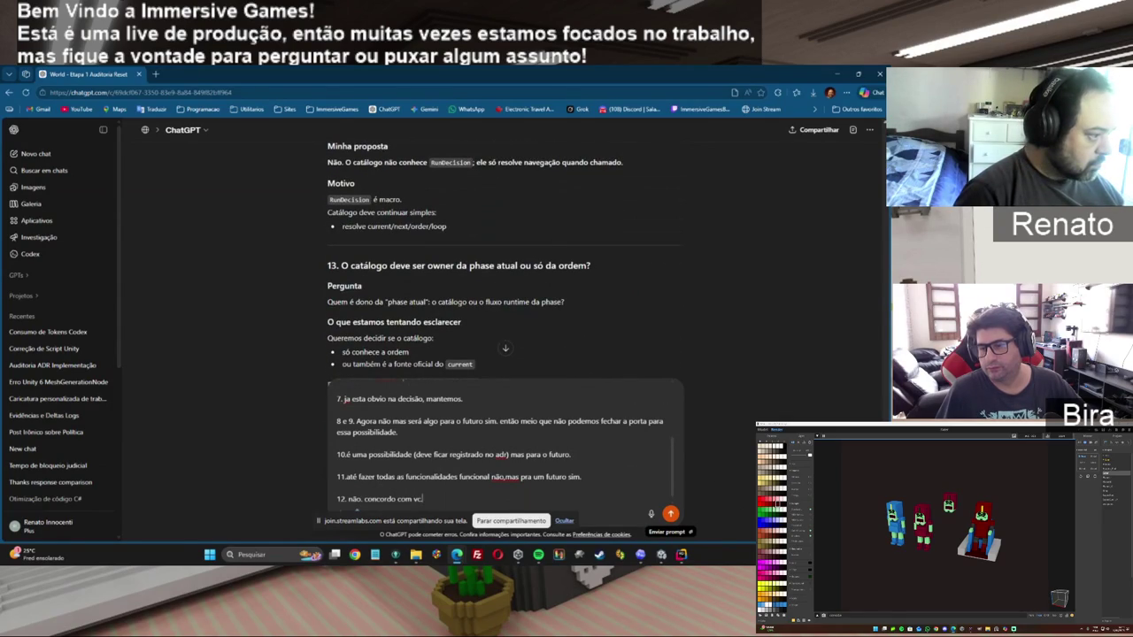
scroll(505, 260, down, 1)
scroll(505, 260, down, 1)
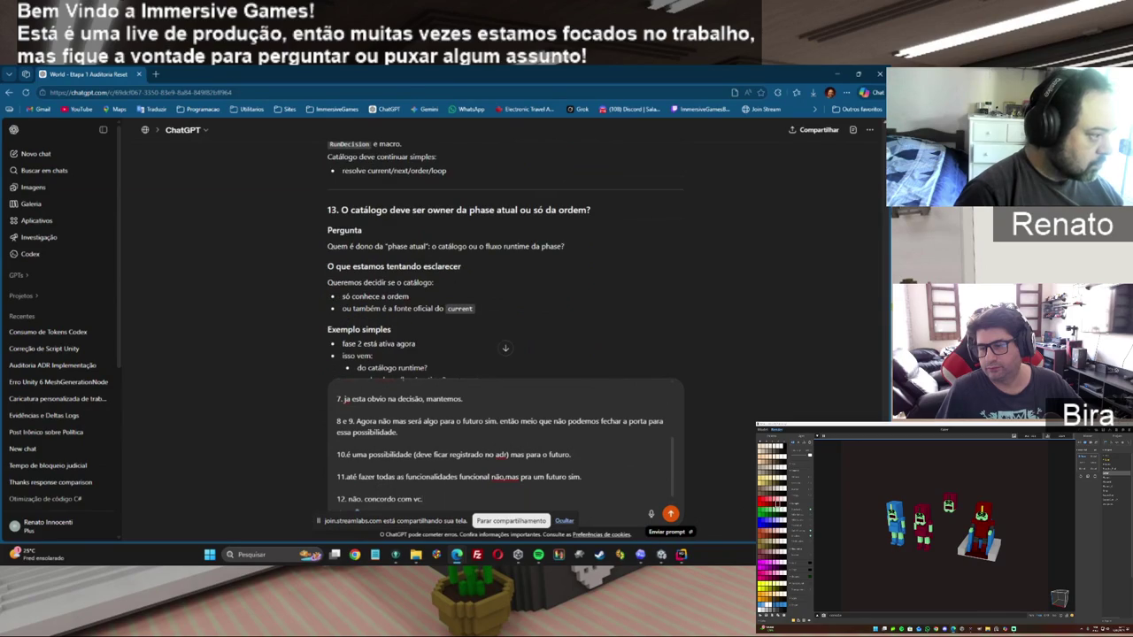
scroll(504, 260, down, 3)
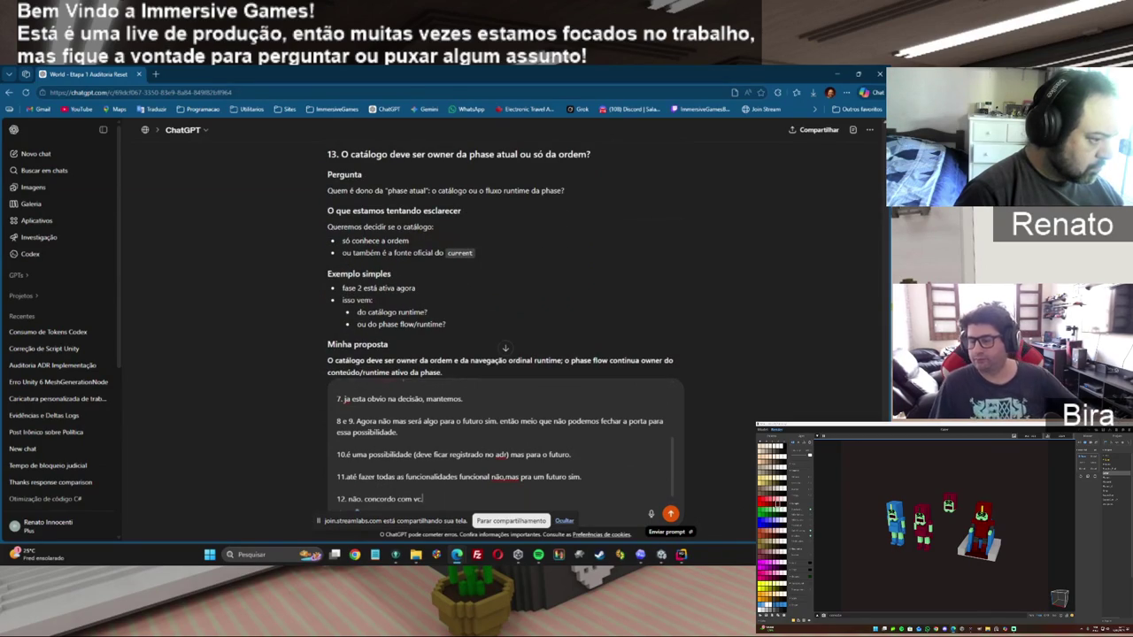
scroll(505, 260, down, 3)
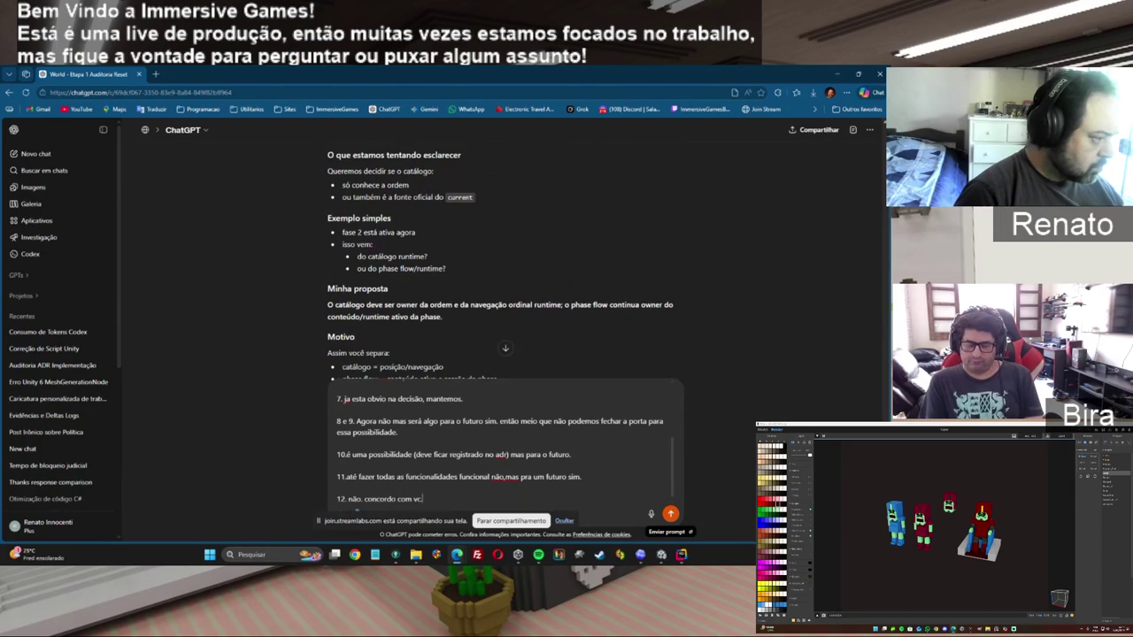
scroll(505, 261, down, 3)
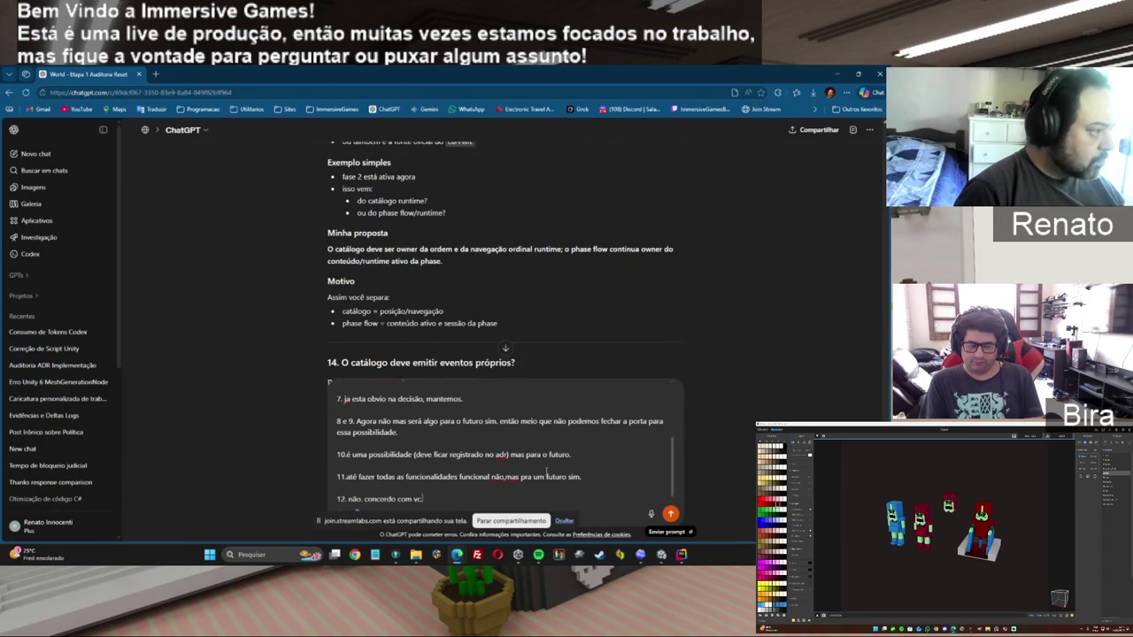
text(.)
key(shift+Return)
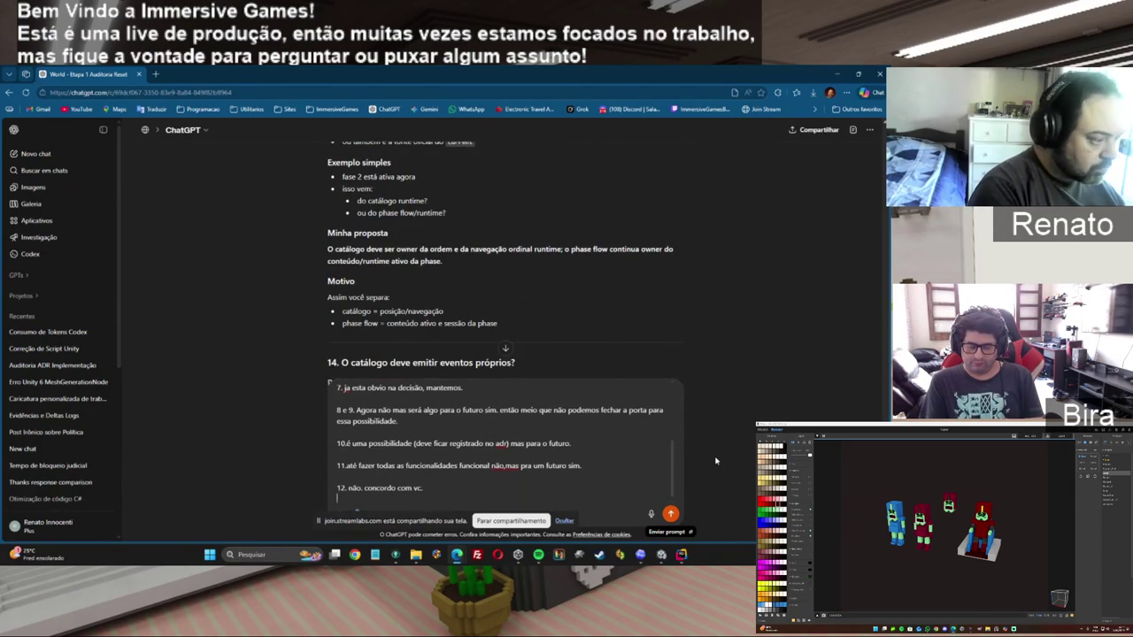
Add answer '13. concordo.' to the draft reply on its own line.
text(13. concordo)
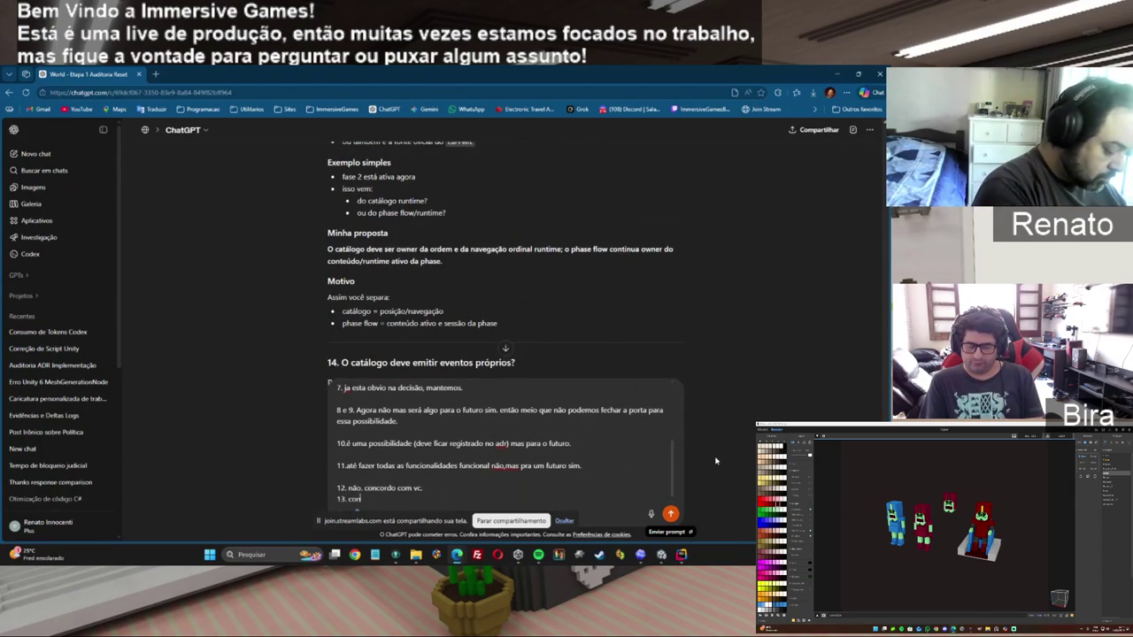
text(.)
key(shift+Return)
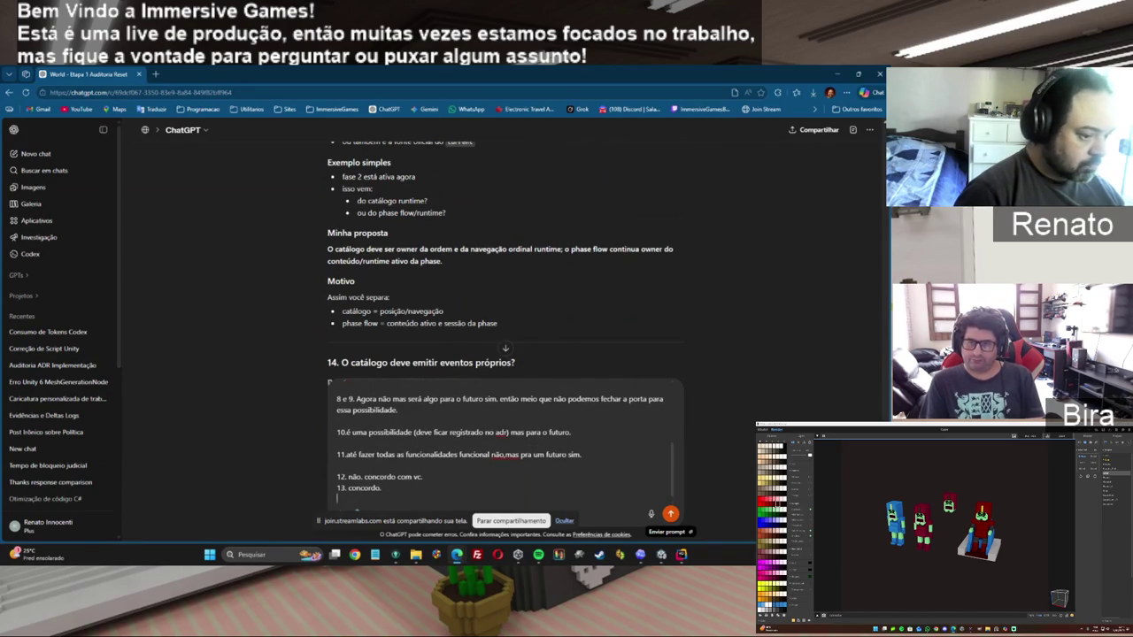
scroll(504, 266, down, 2)
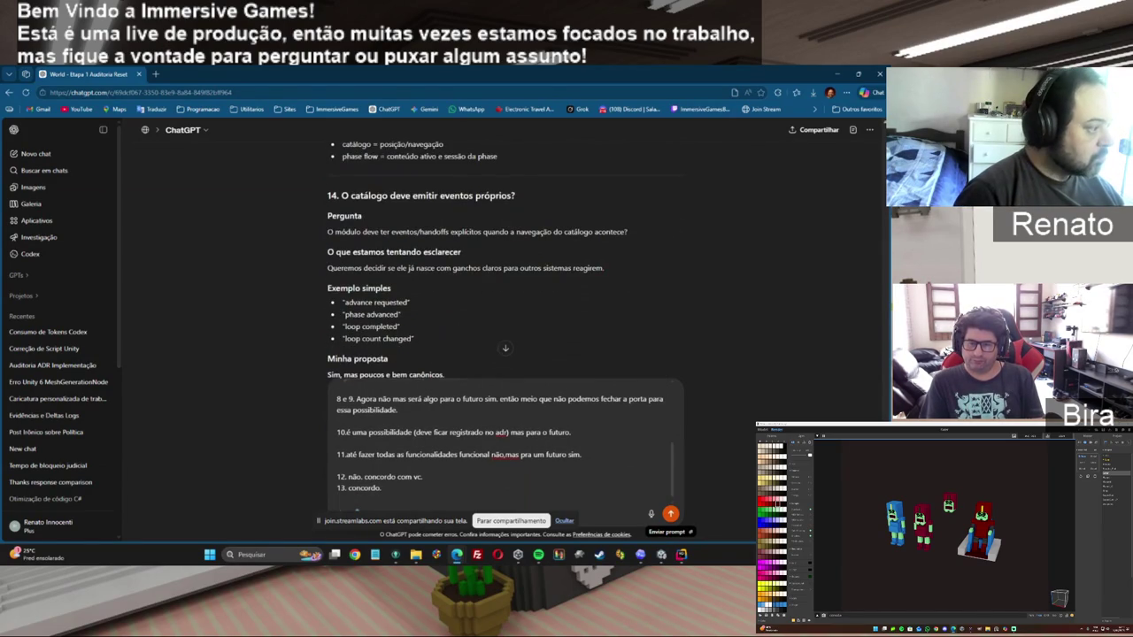
scroll(505, 265, down, 1)
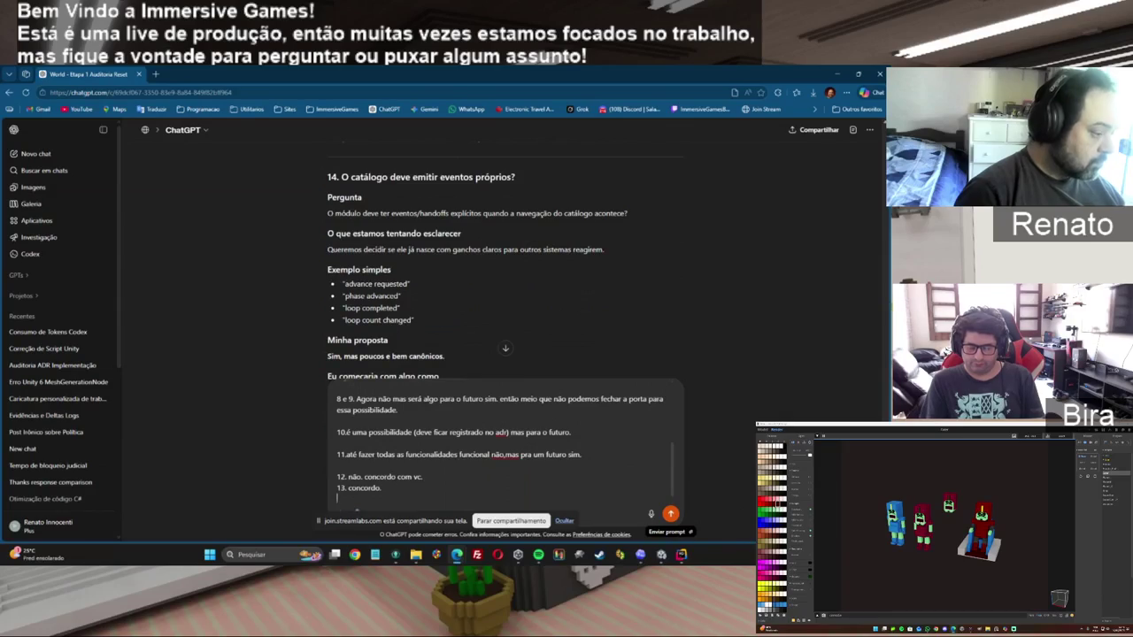
Write answer 14: HUD and other elements should react to events; restart/reset aren't the catalog's responsibility.
text(14 é o esperado até para)
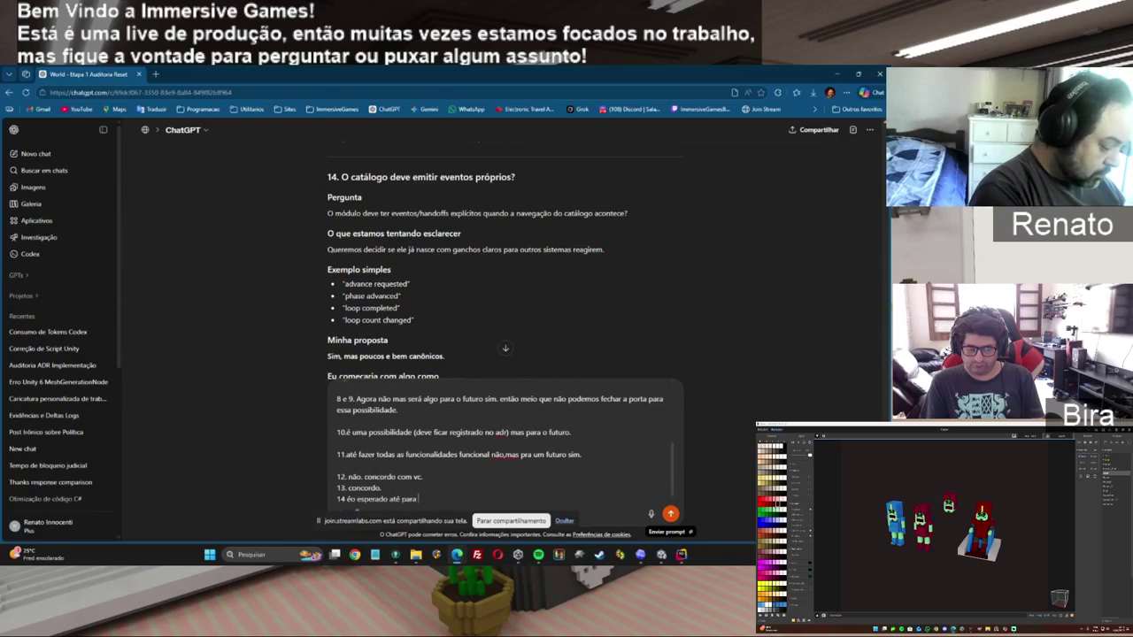
text(HUD e outros elementos reagirem)
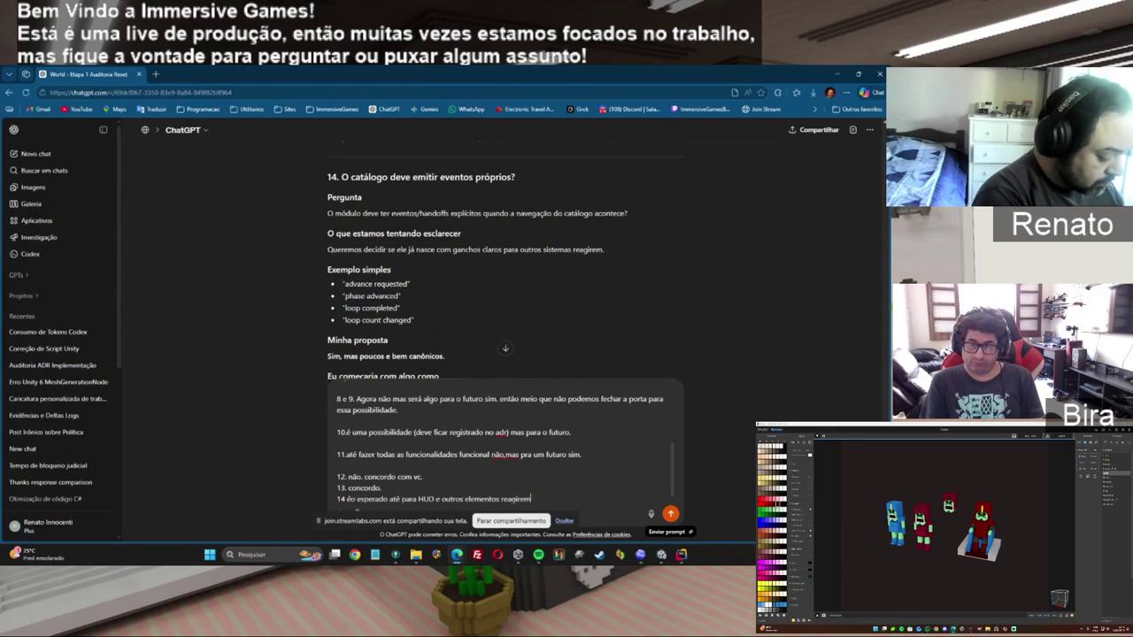
text( as mudanças (que não o restar)
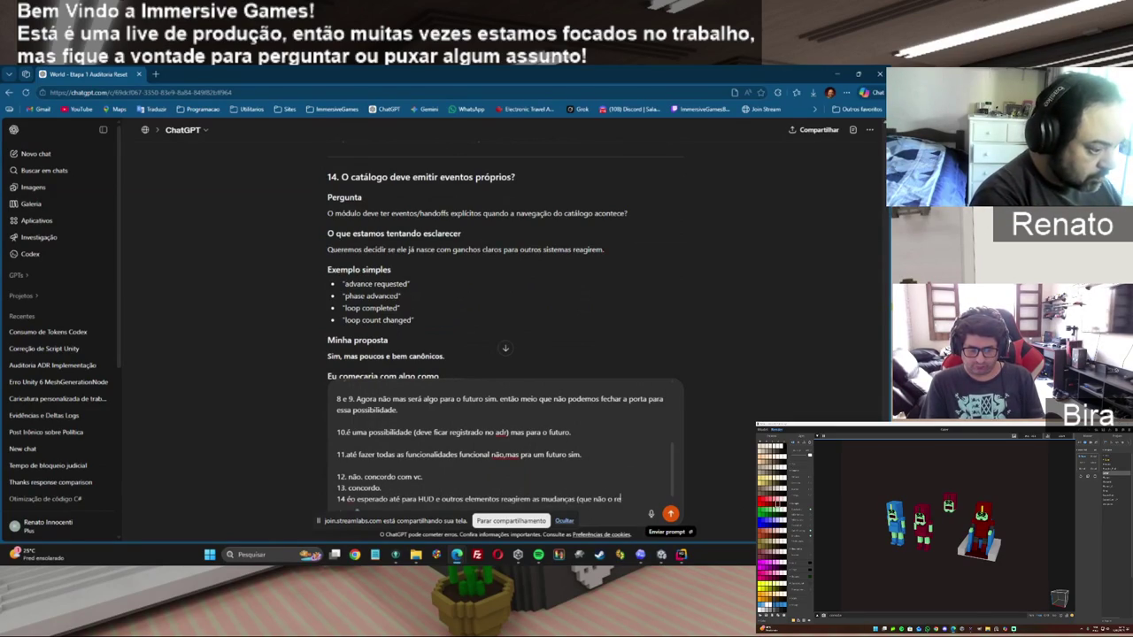
text(start/reset)
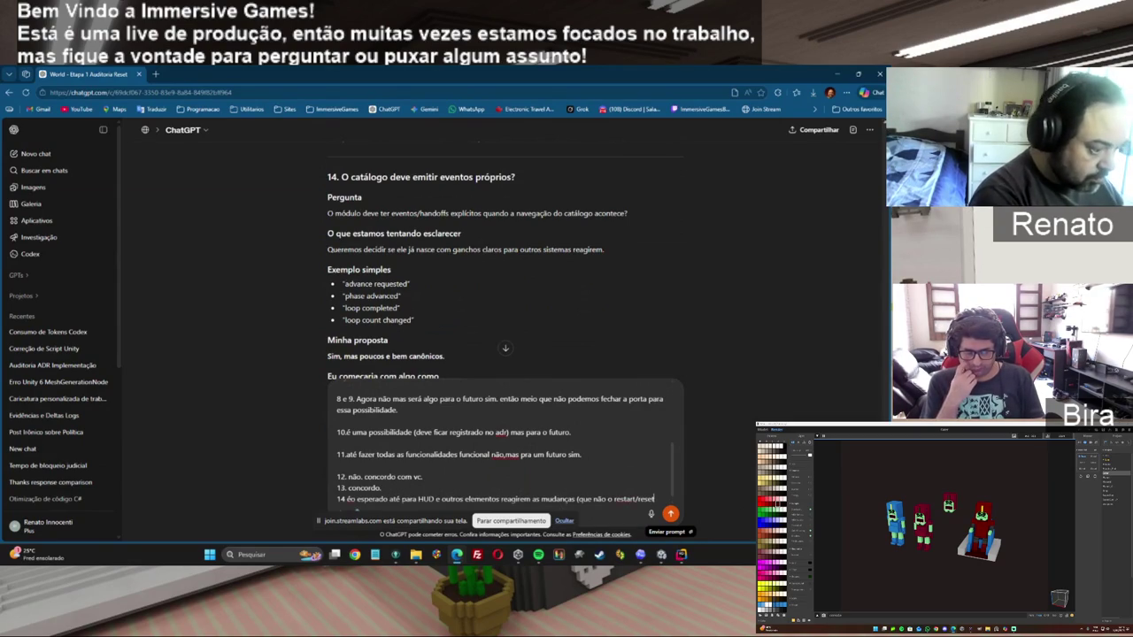
text( esses)
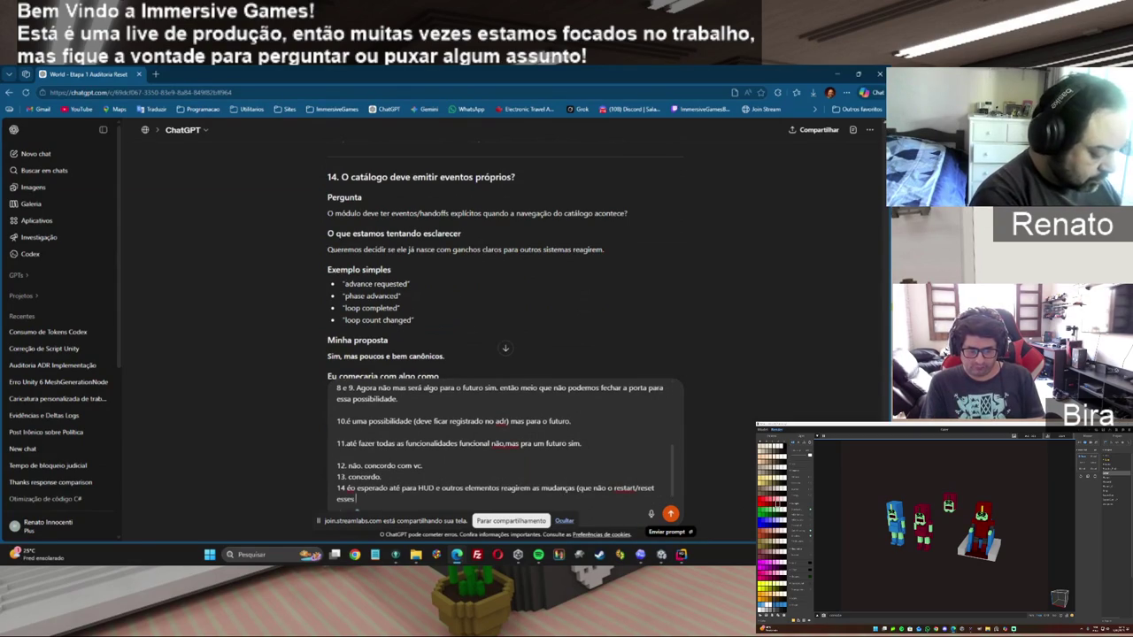
text( sio obr)
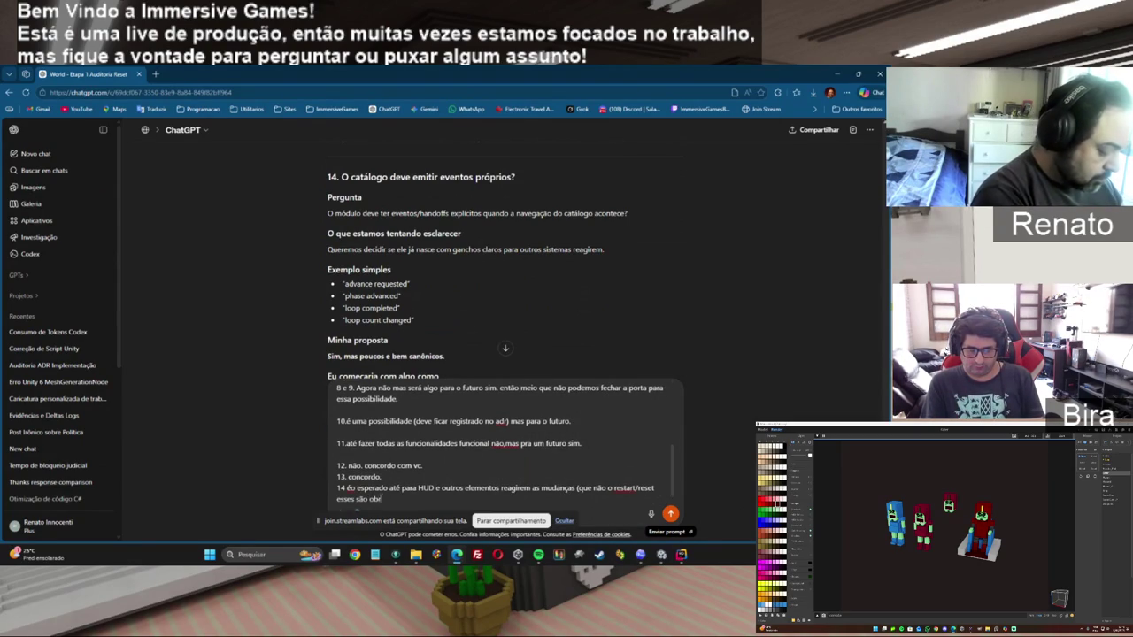
text(igatorios)
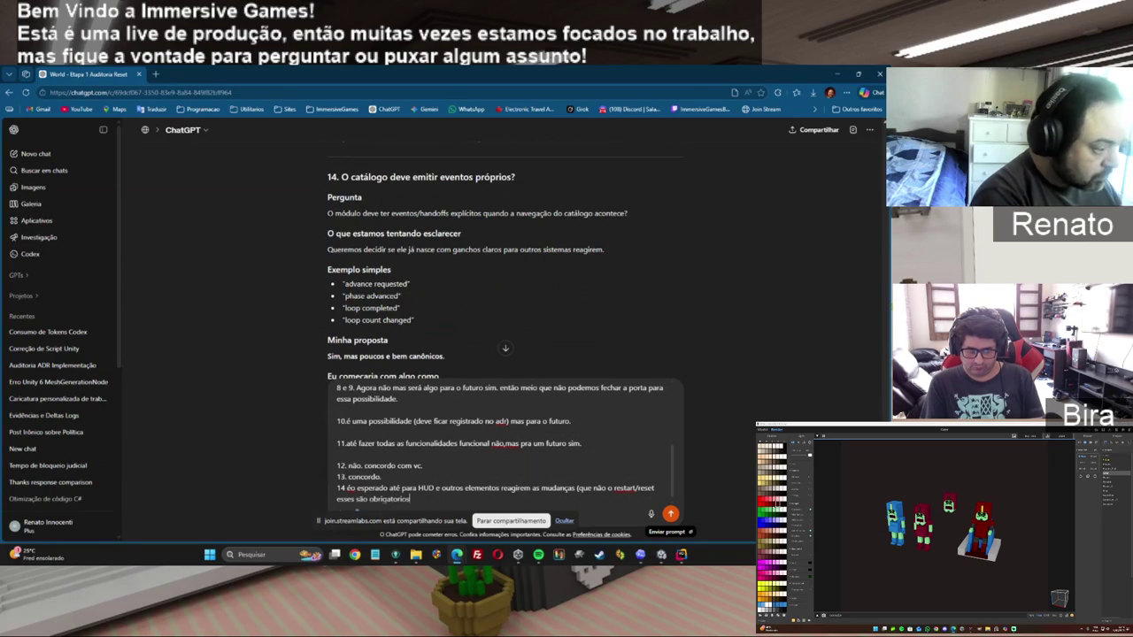
text( pe)
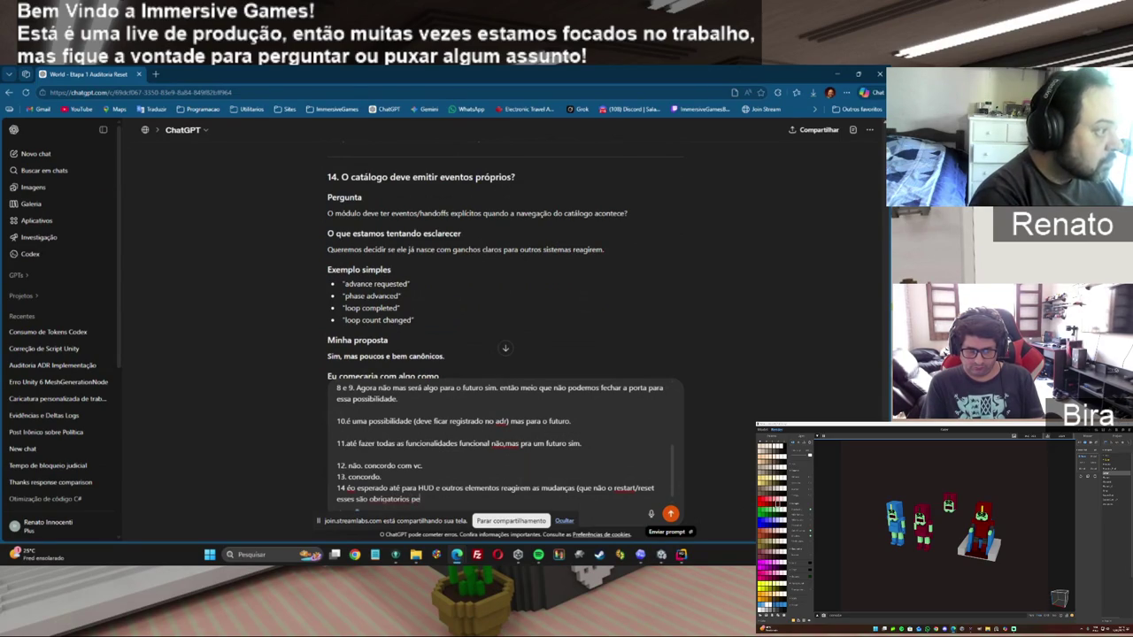
key(BackSpace)
key(BackSpace)
key(BackSpace)
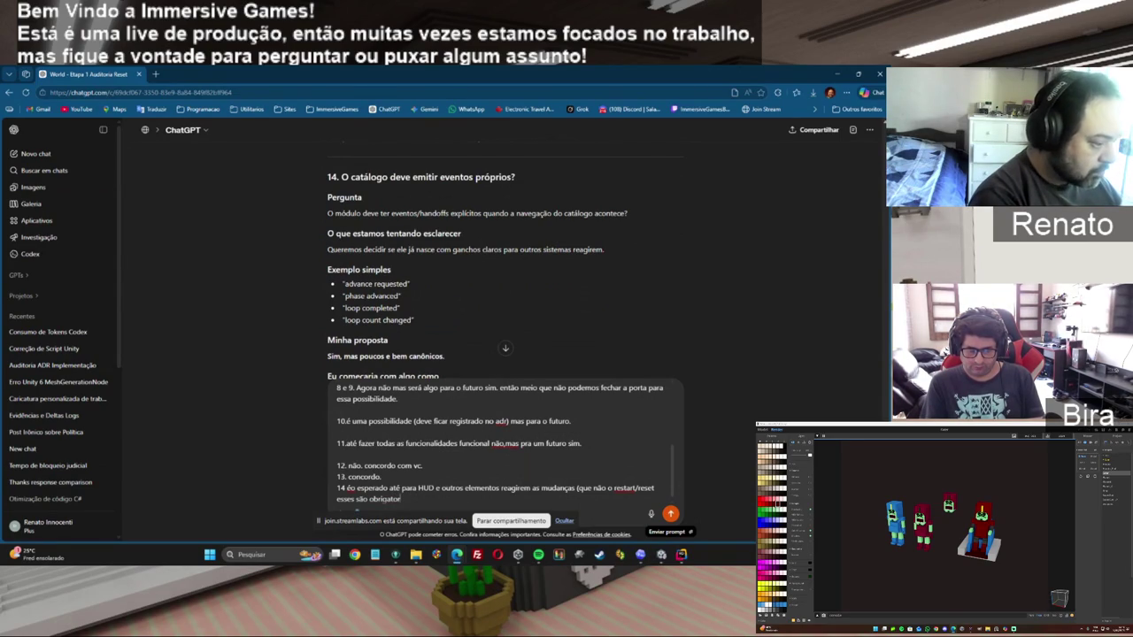
text(ios)
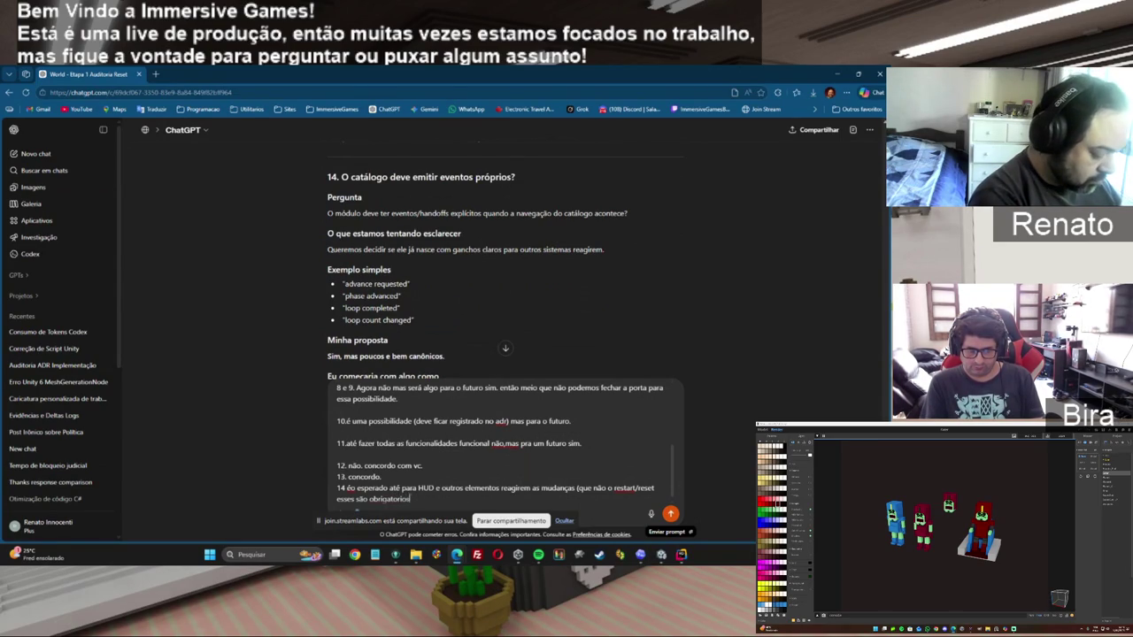
text( pelo fluxo, então)
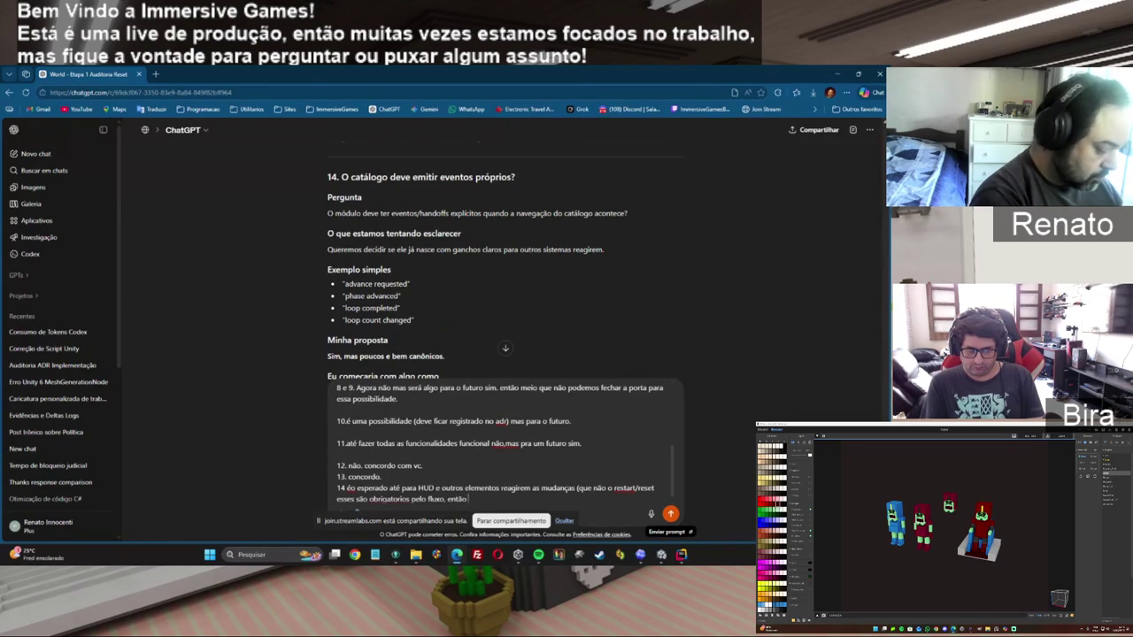
text( mesmo assi)
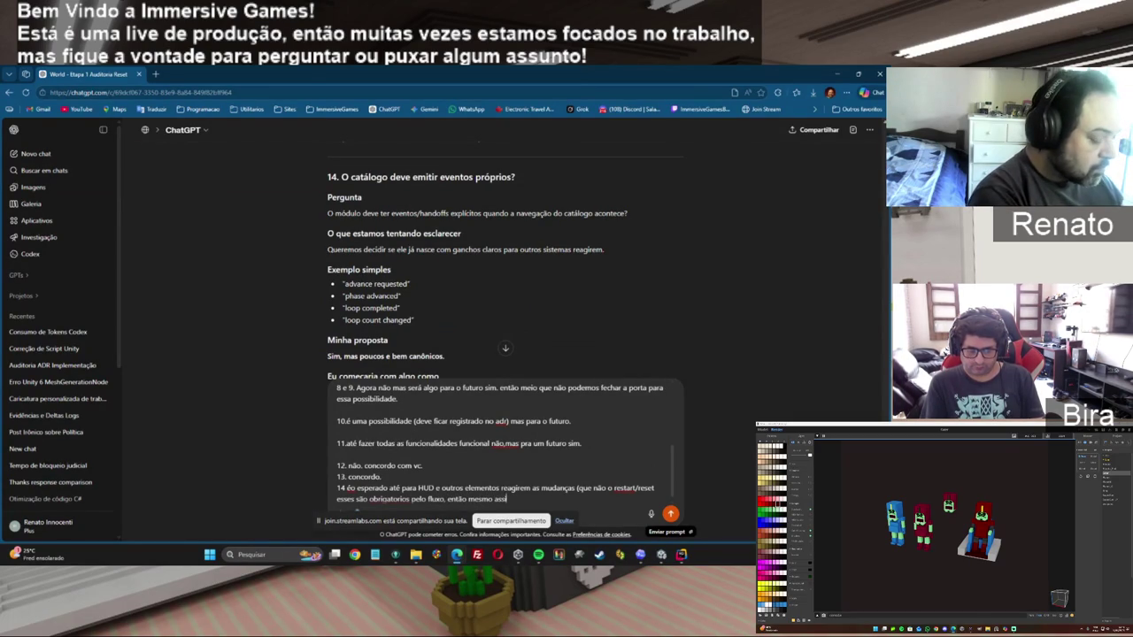
key(BackSpace)
key(BackSpace)
key(BackSpace)
text(onão éresponsabilidade docatalogo)
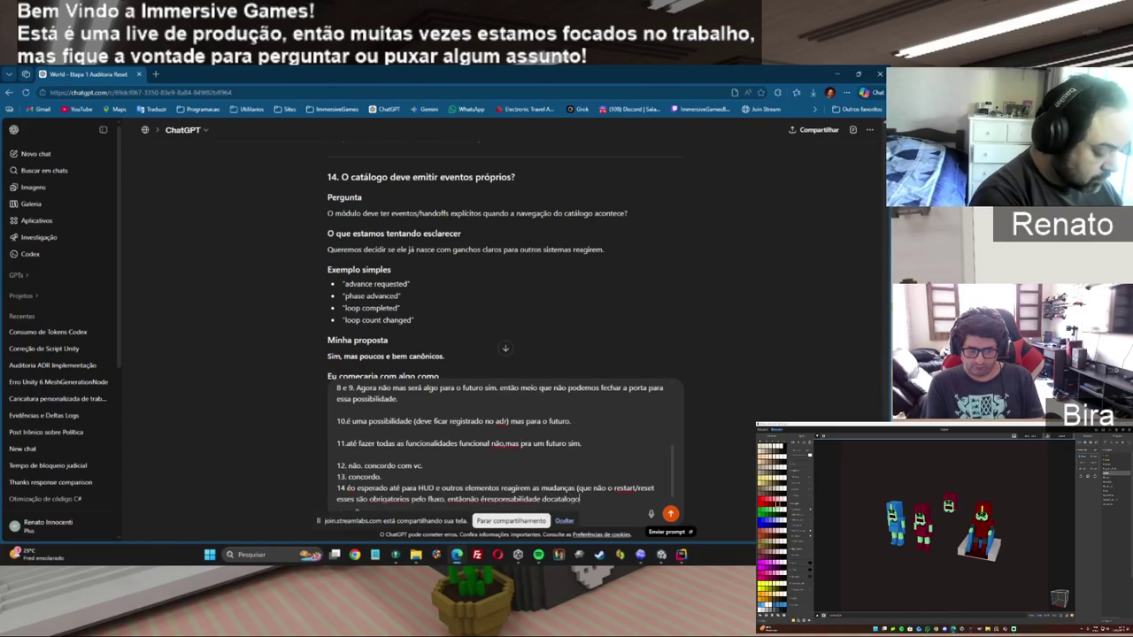
text())
key(shift+Return)
key(shift+Return)
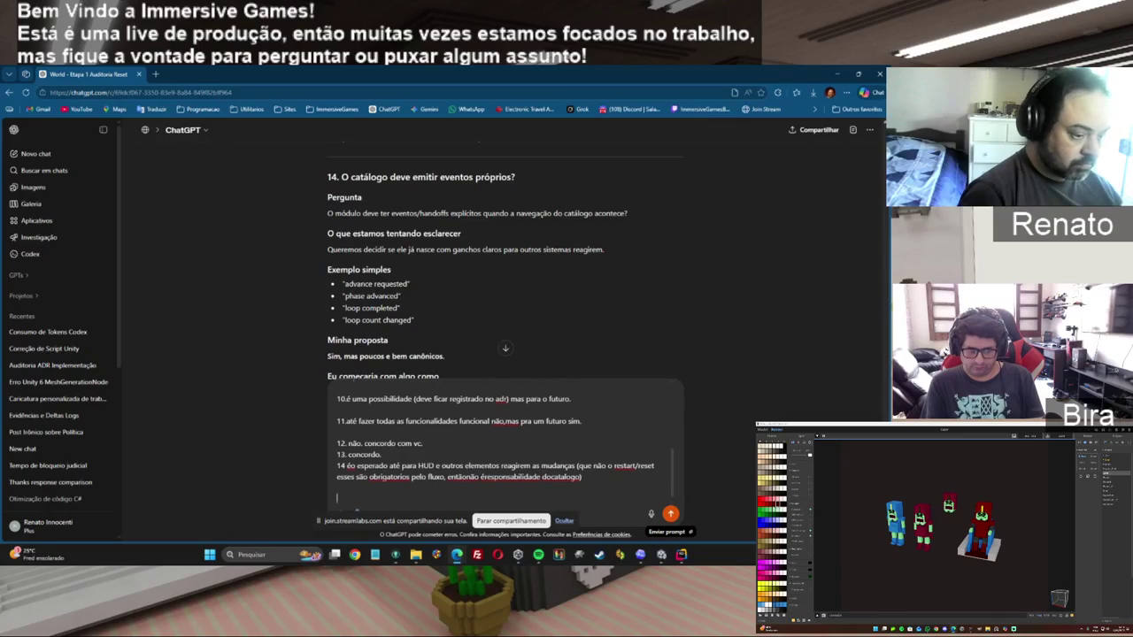
scroll(506, 266, down, 2)
After reading question 15, add answer '15.serparar.' and send the full reply to ChatGPT.
scroll(505, 348, down, 3)
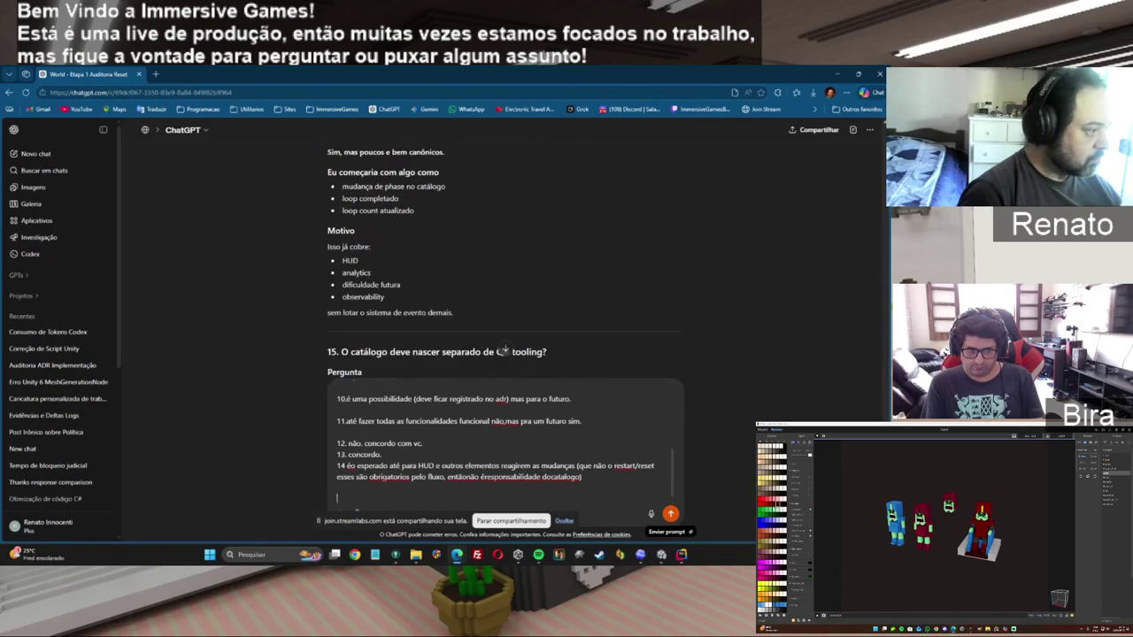
scroll(503, 350, down, 1)
scroll(506, 266, down, 2)
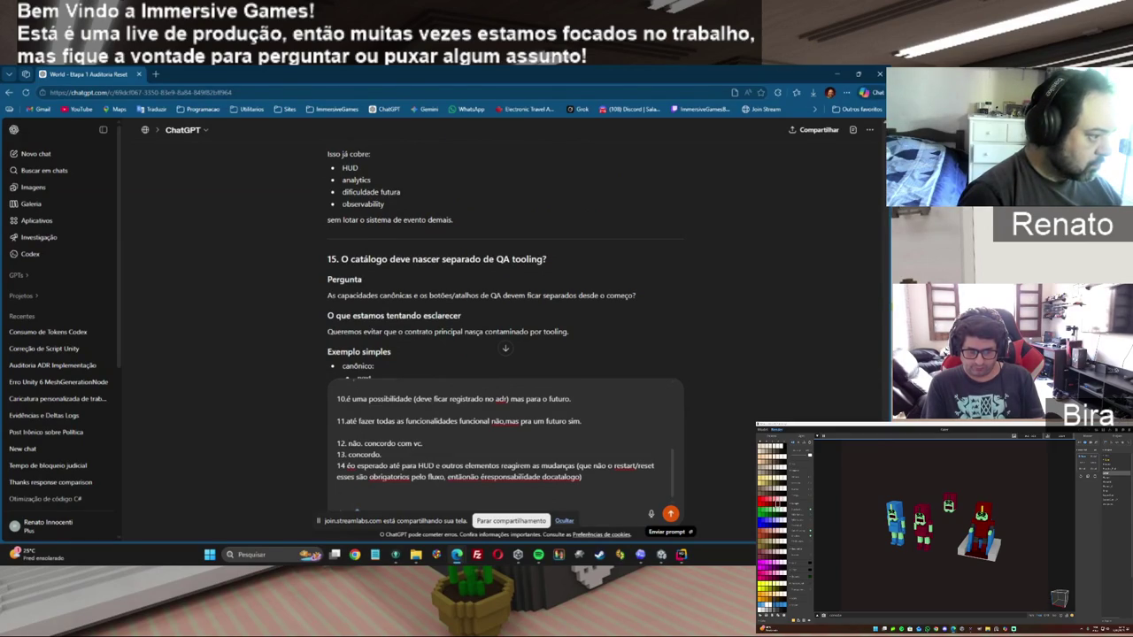
scroll(357, 510, down, 1)
scroll(357, 511, down, 1)
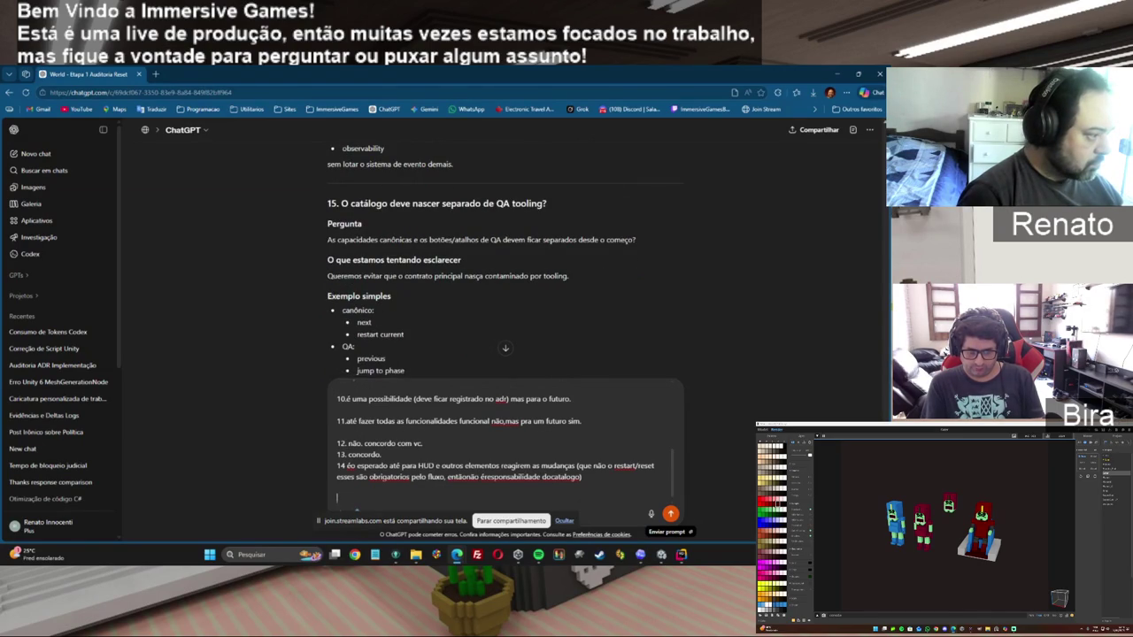
scroll(357, 510, down, 3)
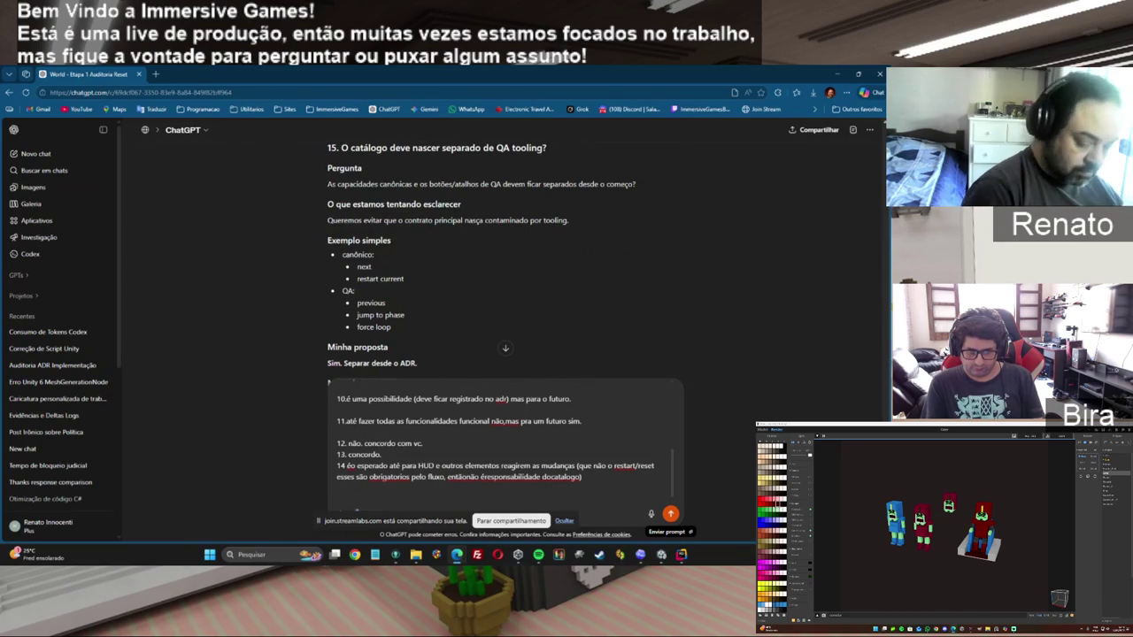
text(15.serpara)
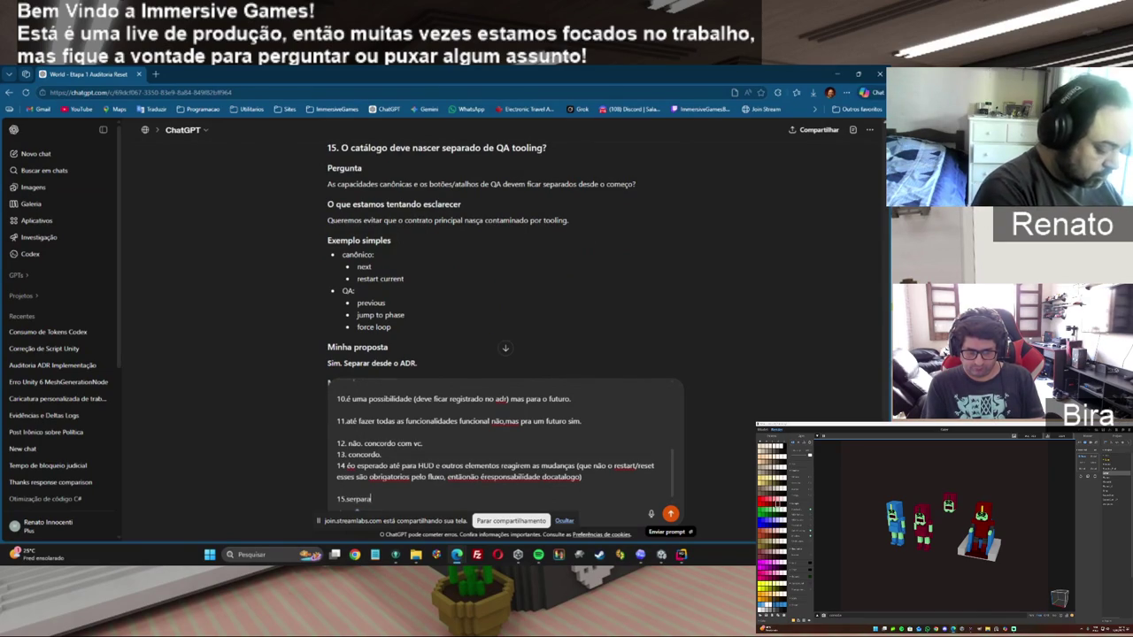
text(r)
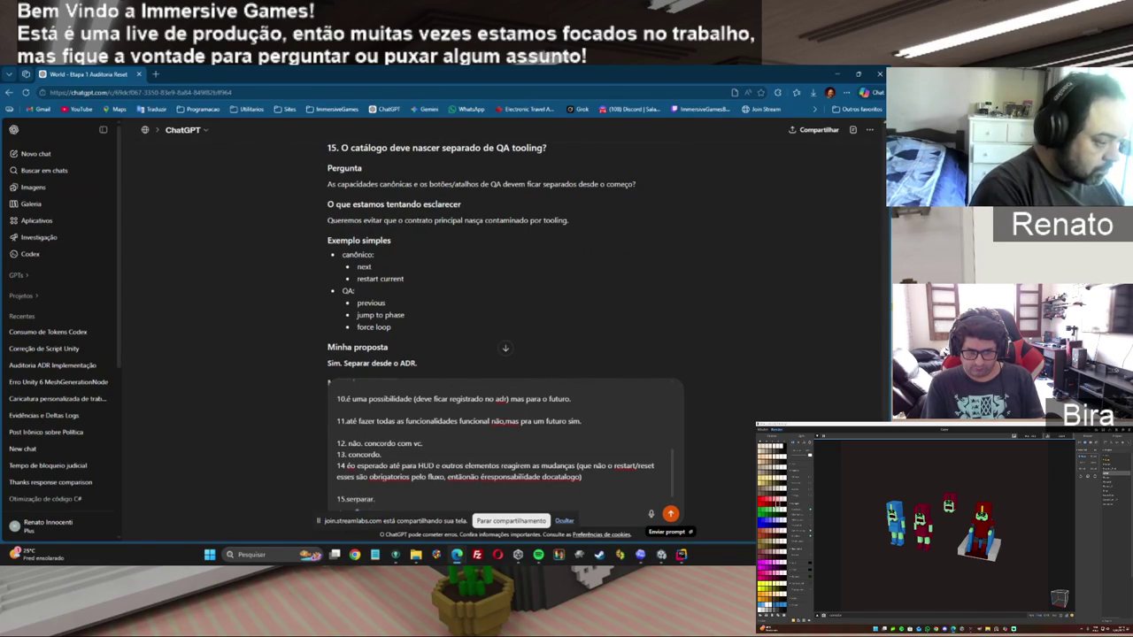
text(.)
key(shift+Return)
key(shift+Return)
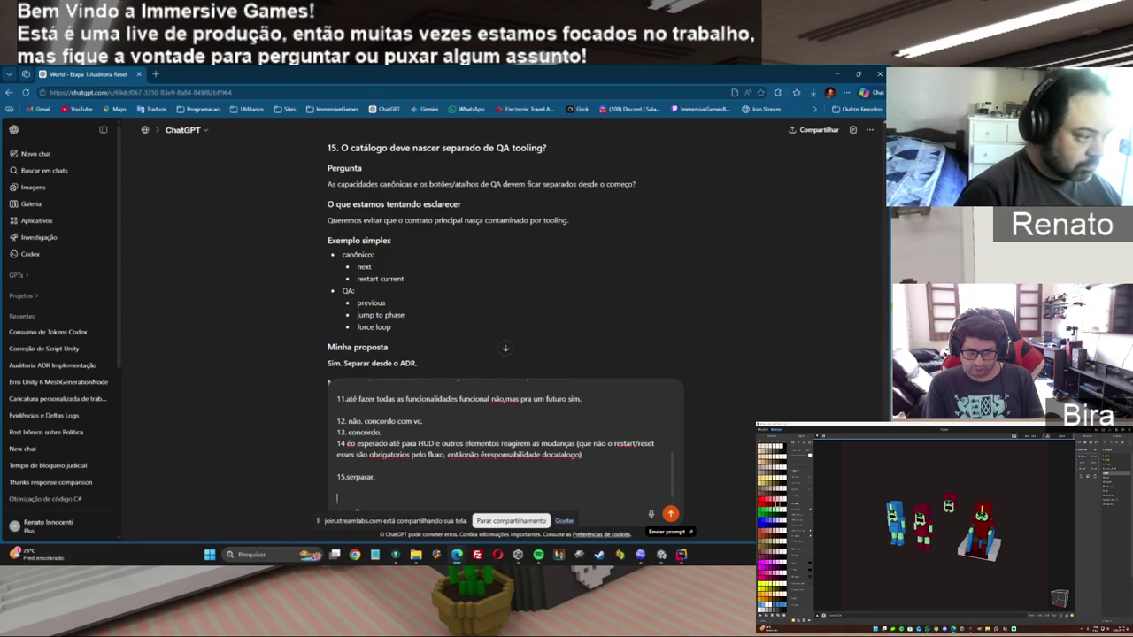
scroll(504, 257, down, 2)
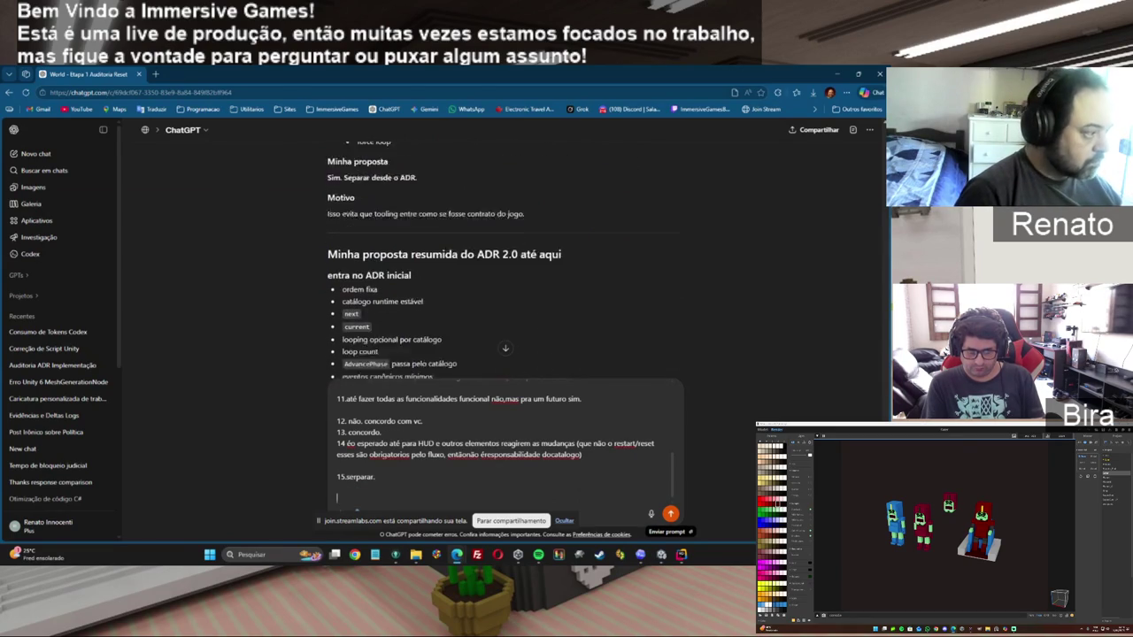
scroll(504, 265, down, 3)
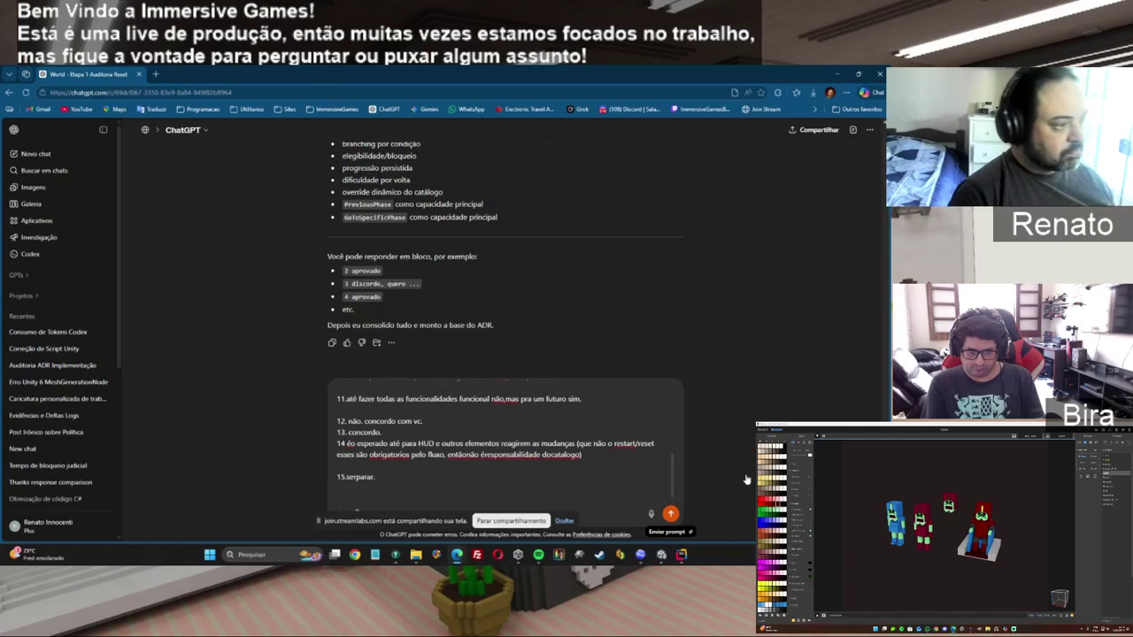
key(Return)
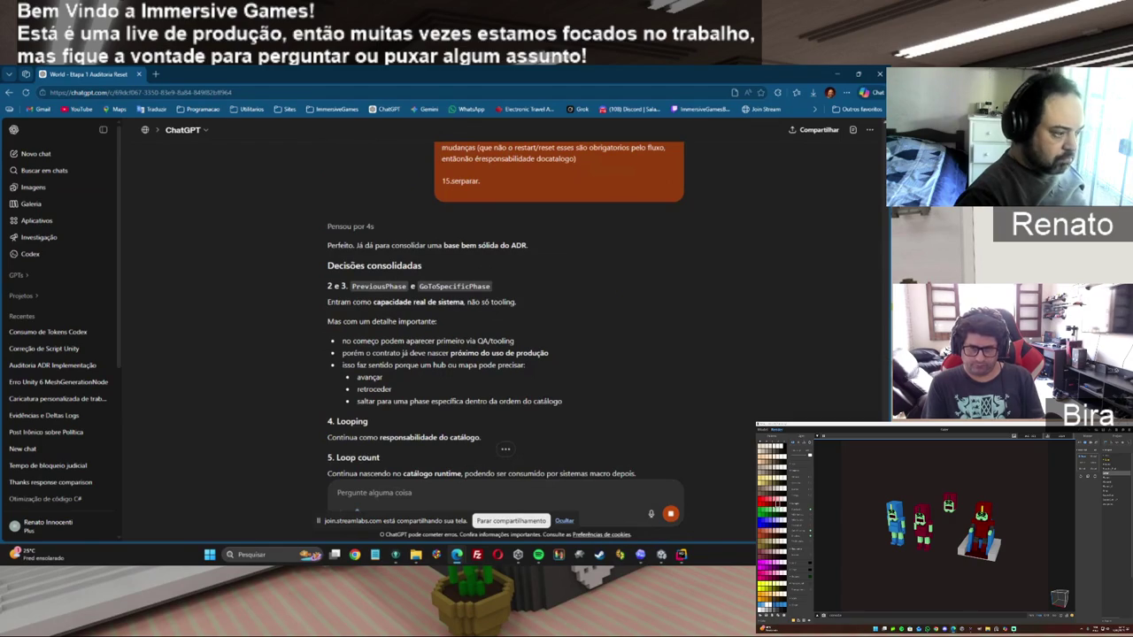
Scroll ChatGPT's consolidated decisions down to point 10, leaving per-loop difficulty for later.
scroll(507, 310, down, 4)
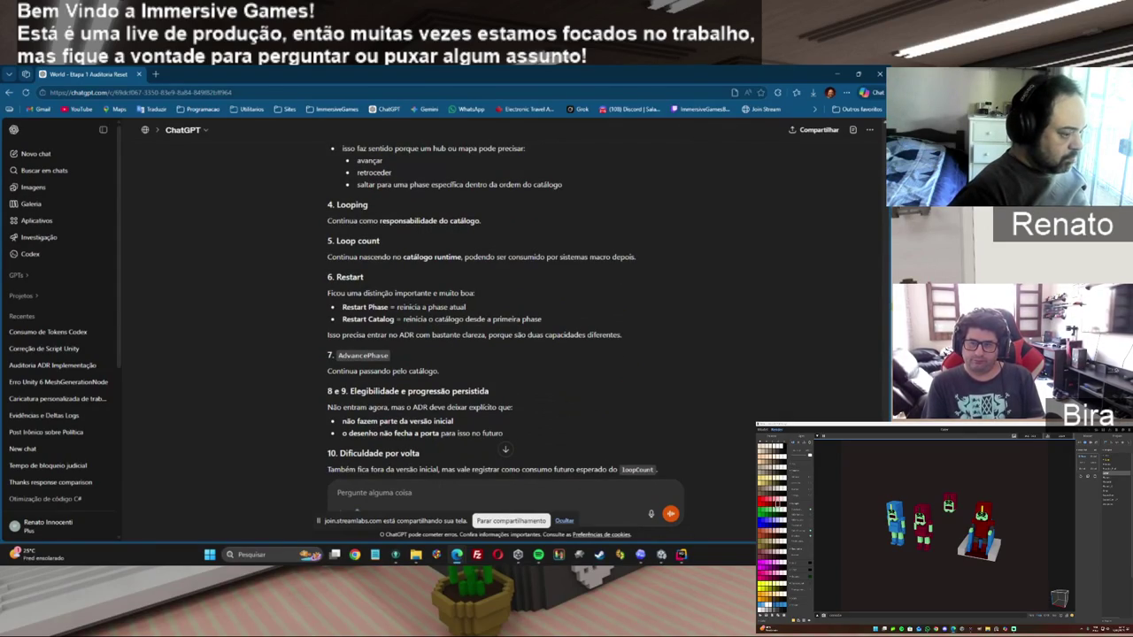
Read down to ChatGPT's final question on when current advances, then begin answering 'isso é'.
scroll(492, 309, down, 2)
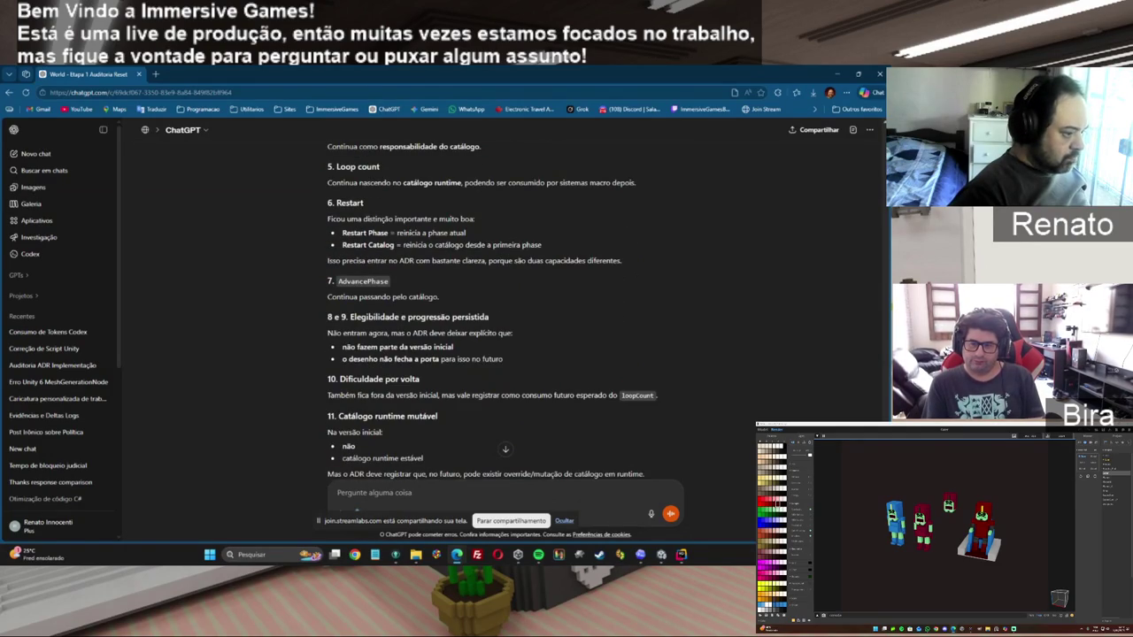
scroll(492, 309, down, 2)
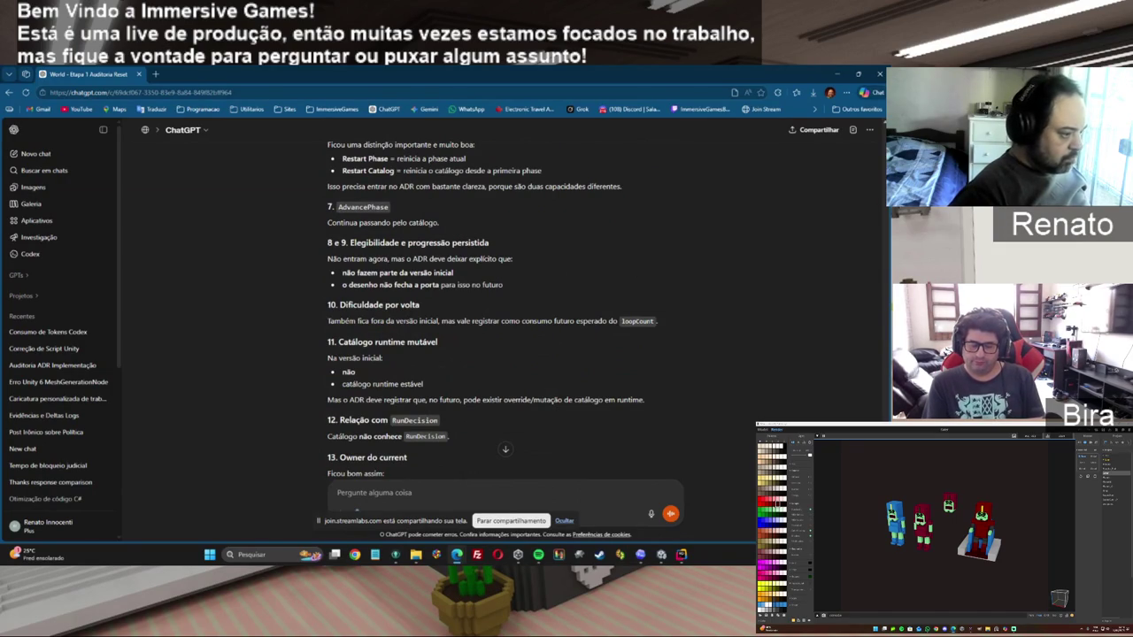
scroll(504, 310, down, 1)
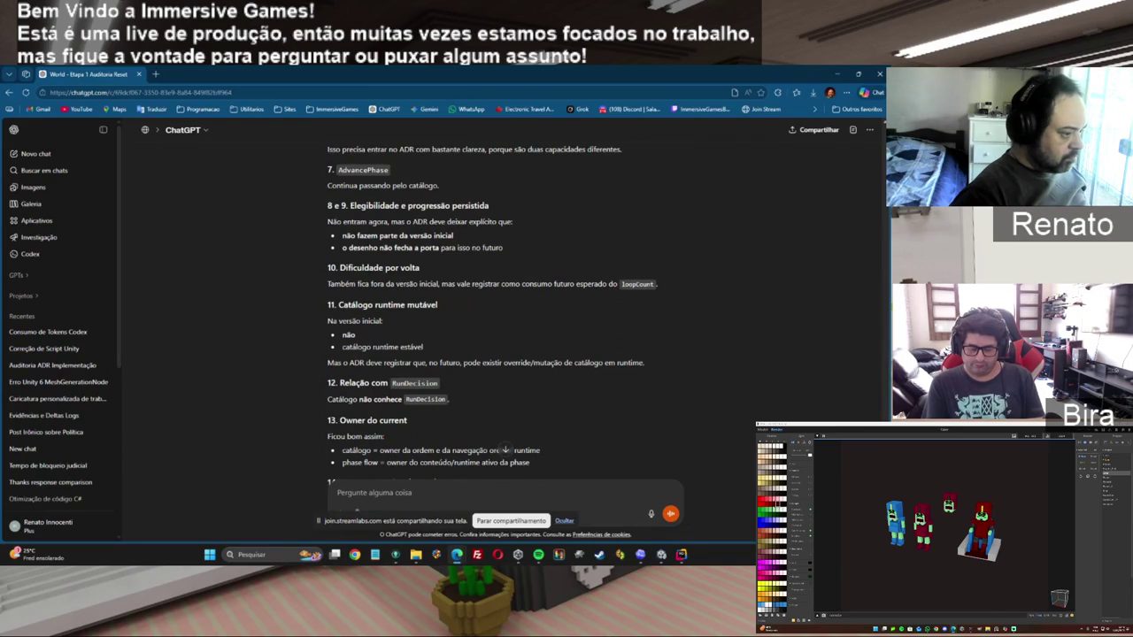
scroll(492, 316, down, 3)
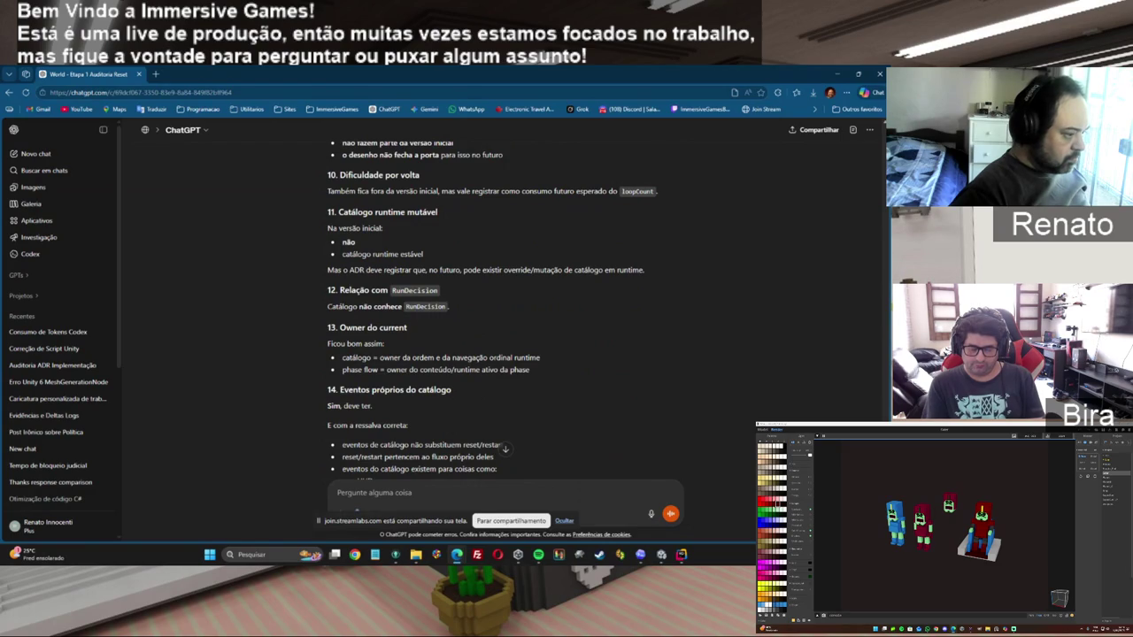
scroll(493, 309, down, 2)
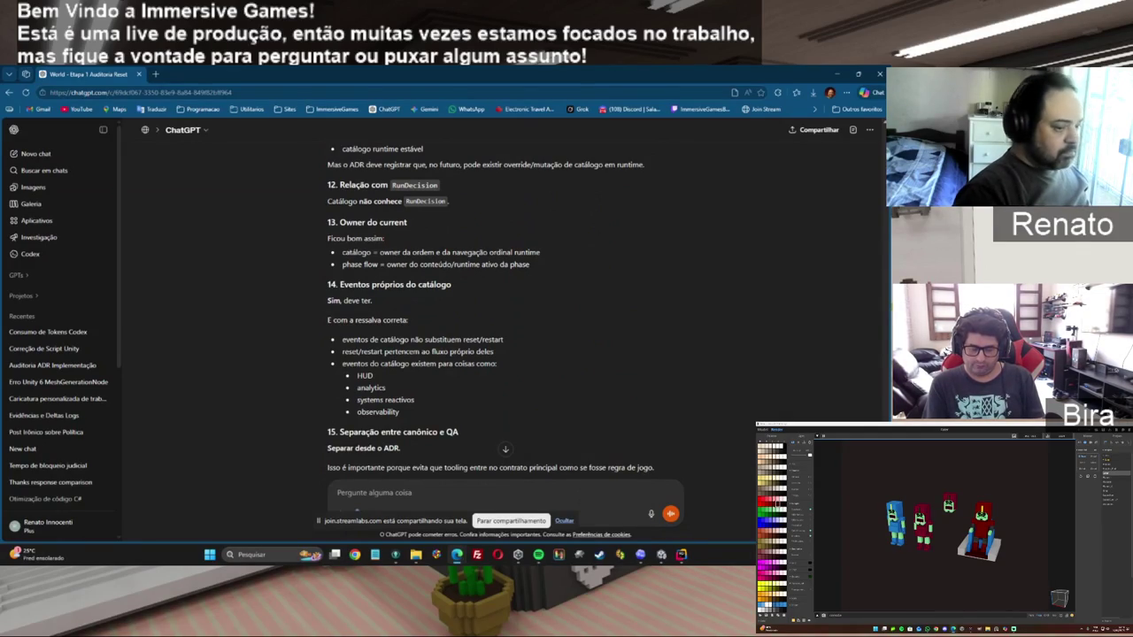
scroll(505, 307, down, 2)
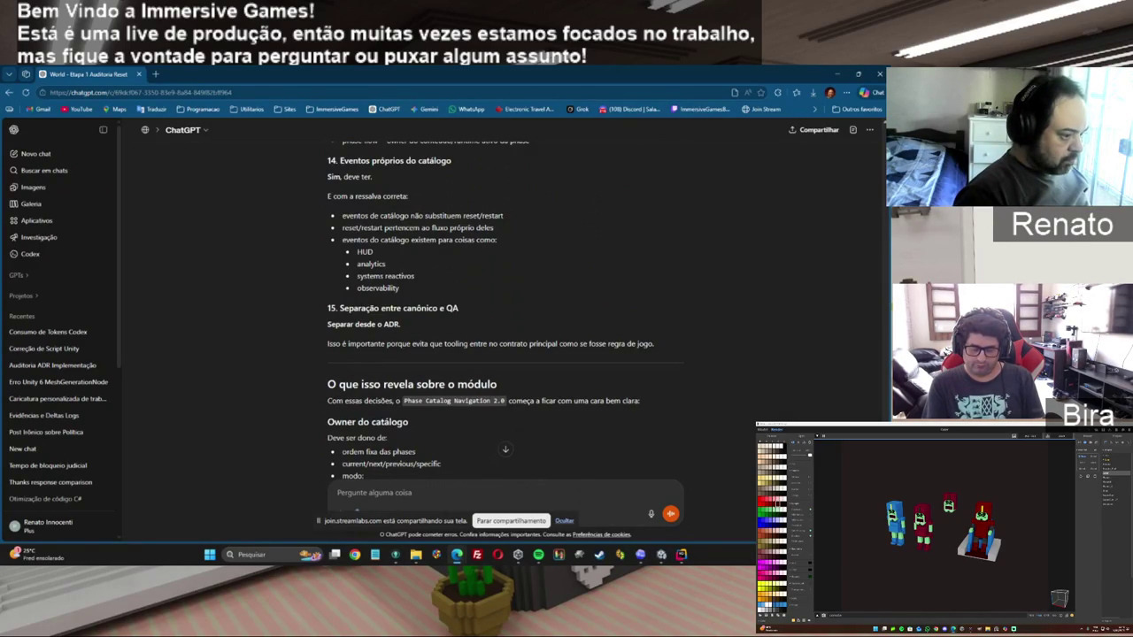
scroll(505, 309, down, 2)
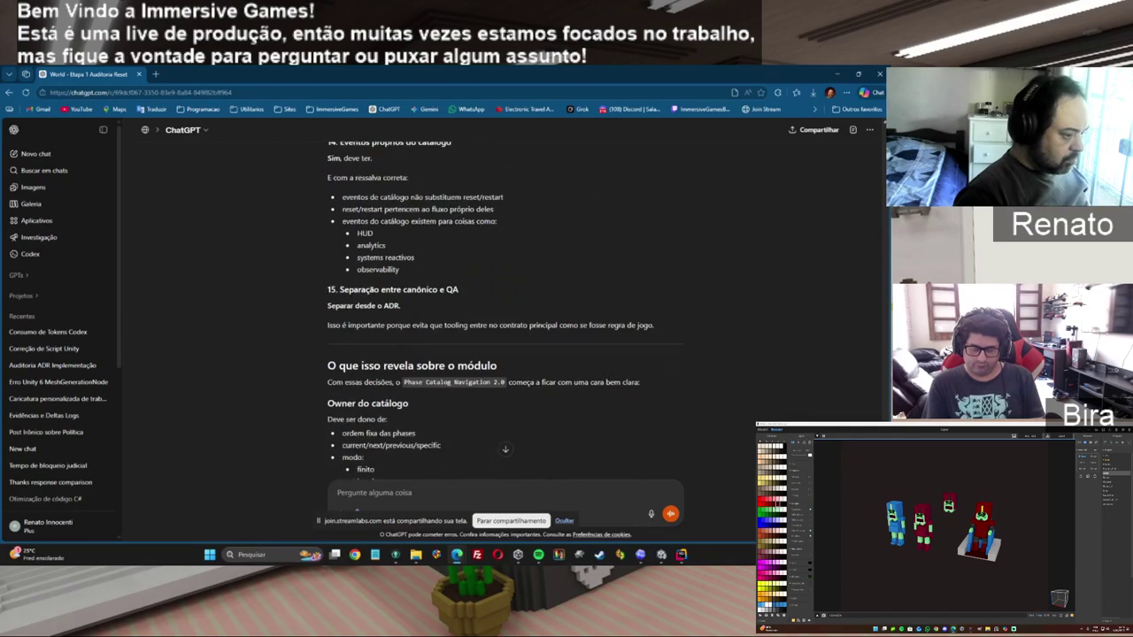
scroll(505, 310, down, 2)
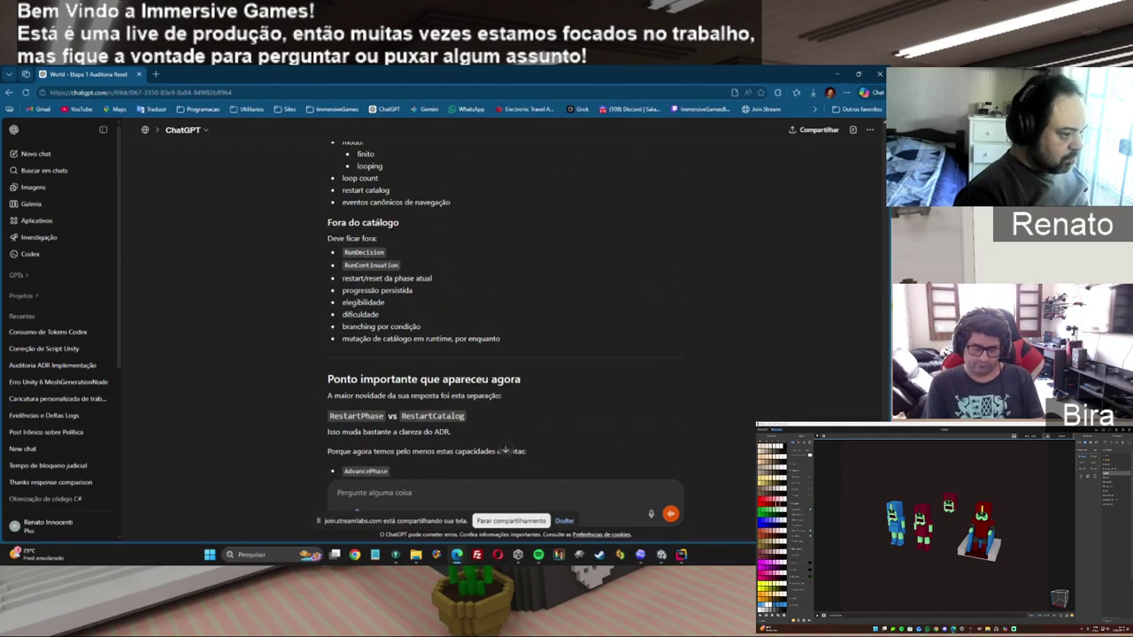
scroll(427, 309, down, 2)
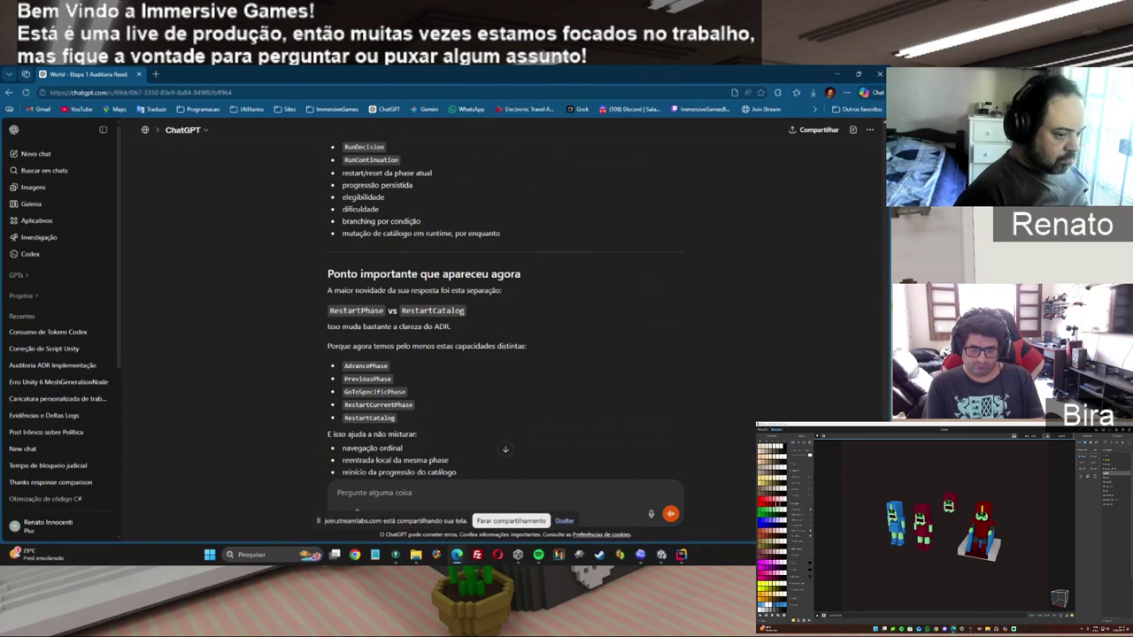
scroll(505, 310, down, 3)
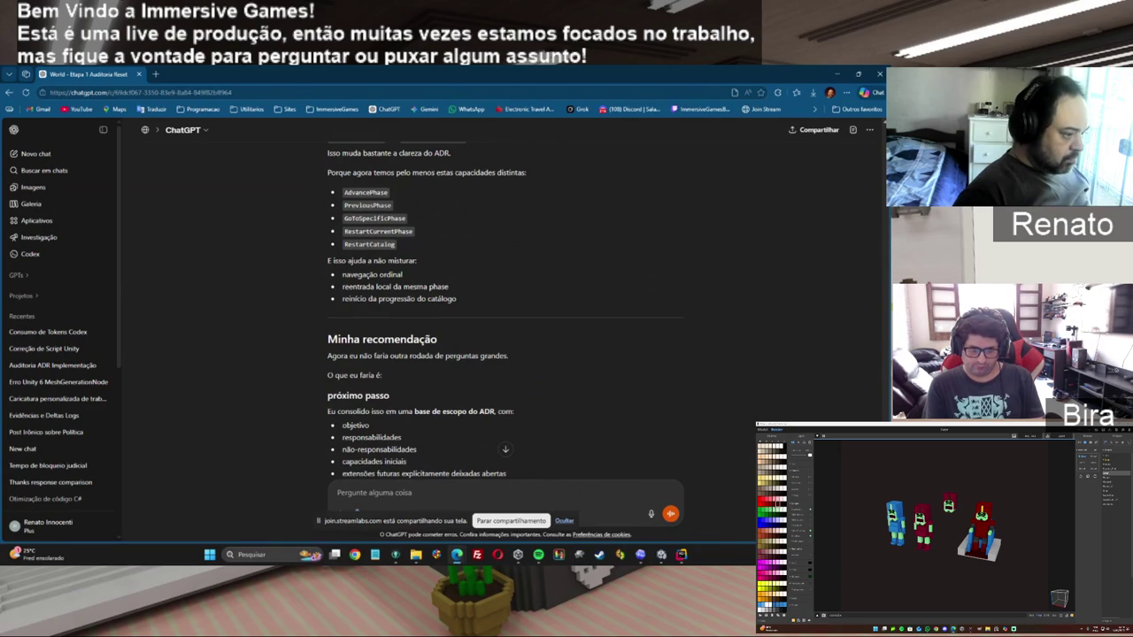
scroll(505, 310, down, 4)
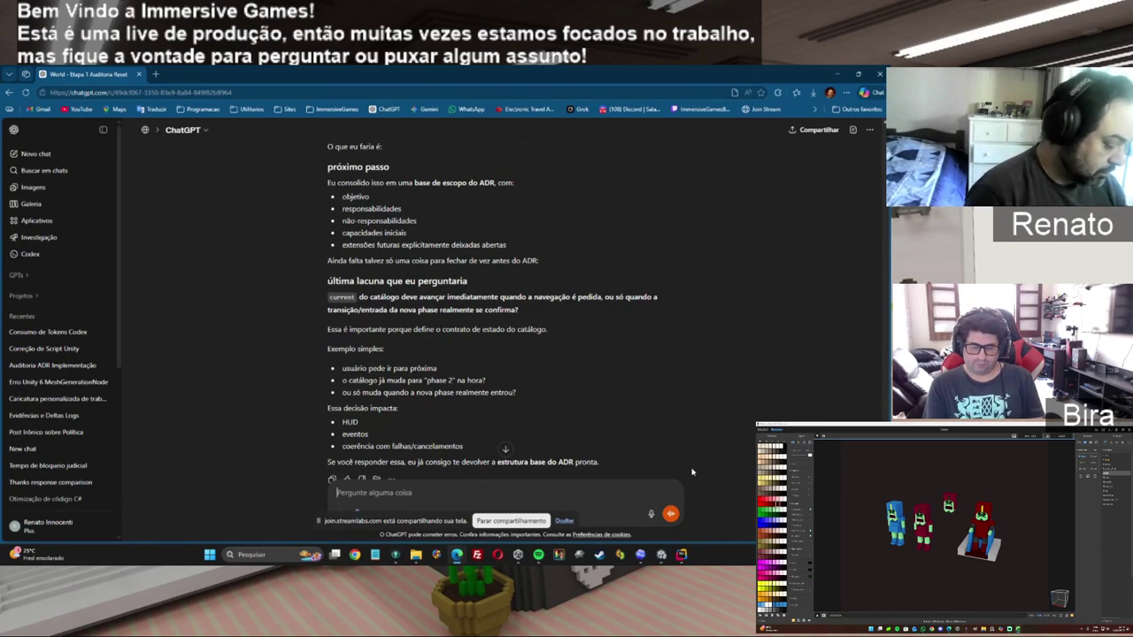
text(isso é)
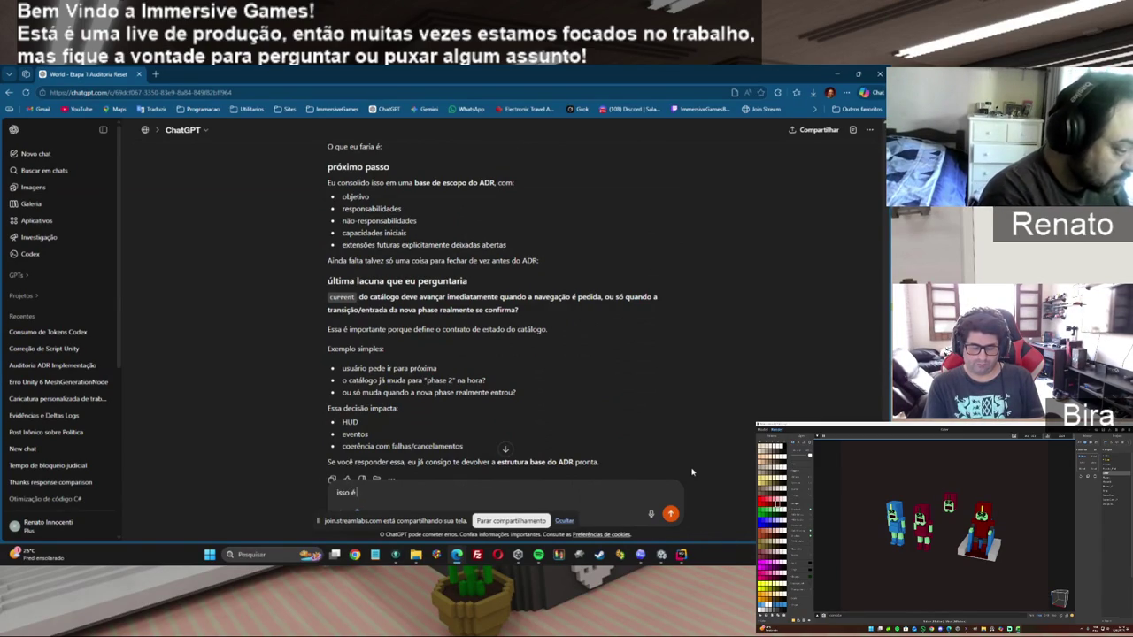
Explain that the route builds the stage, phases fill it, and some changes need real transitions.
key(BackSpace)
key(BackSpace)
key(BackSpace)
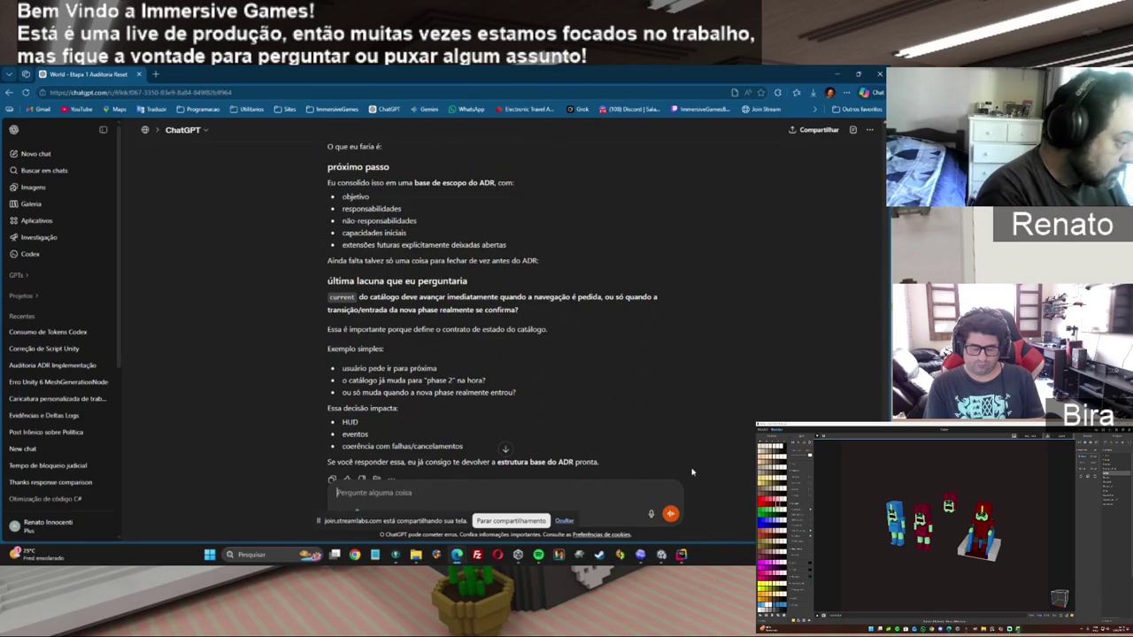
text(Essa lacuna é u)
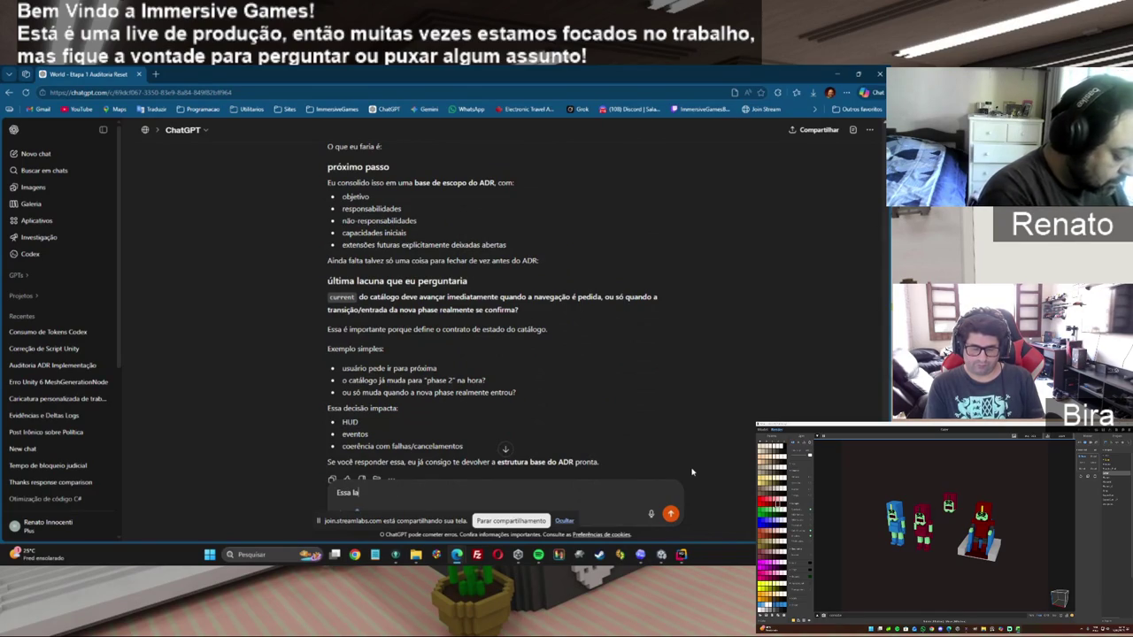
text(m po)
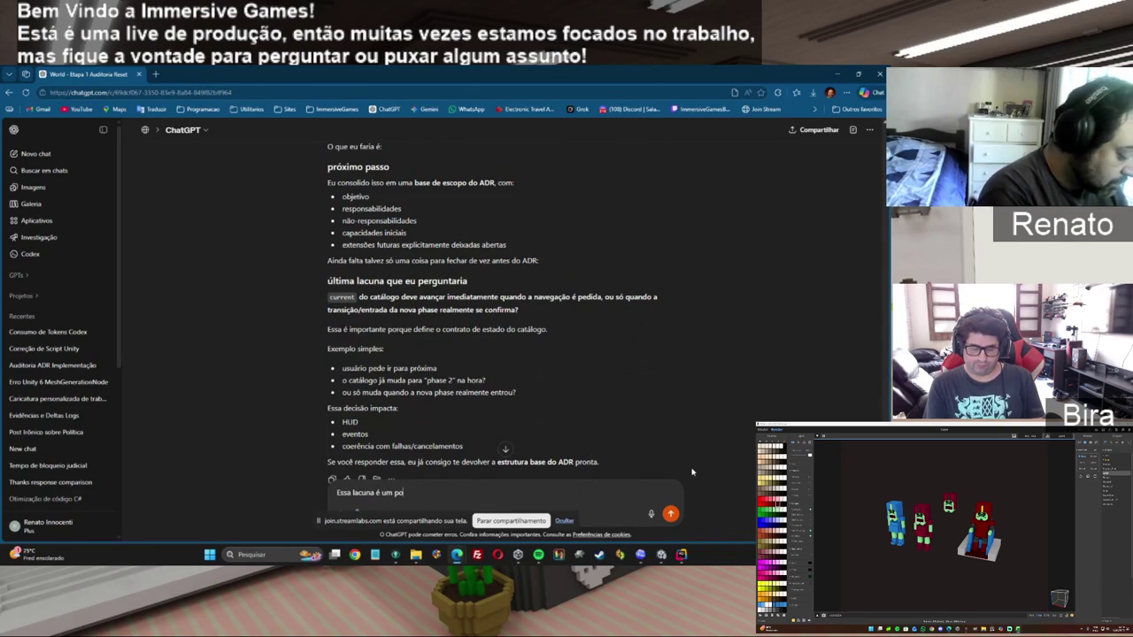
text(nto complicado)
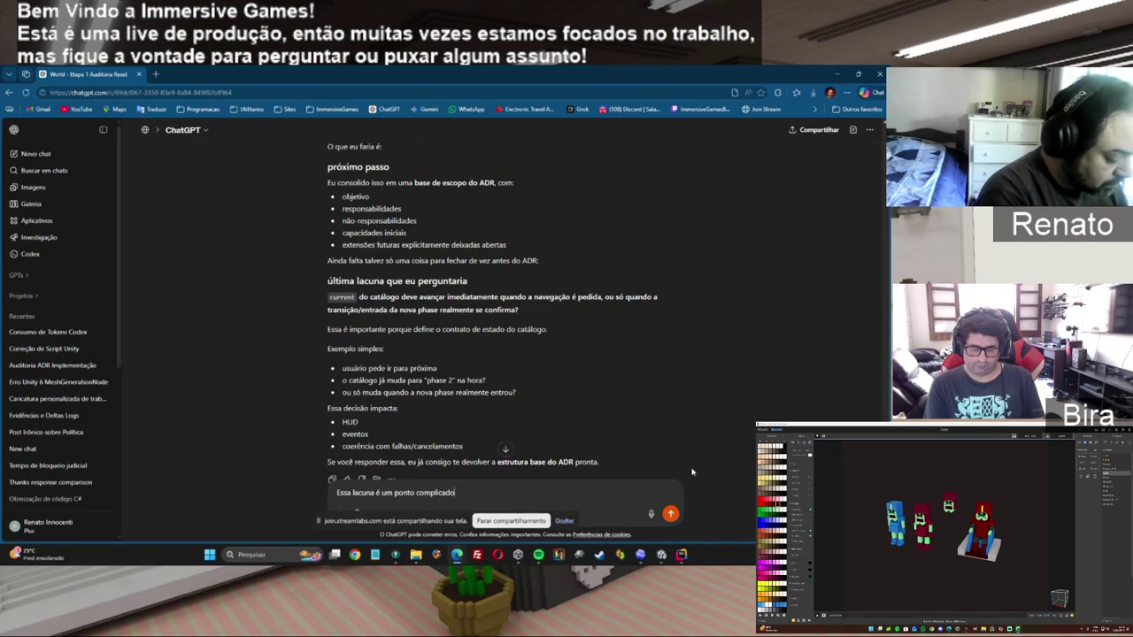
text( porque veja.)
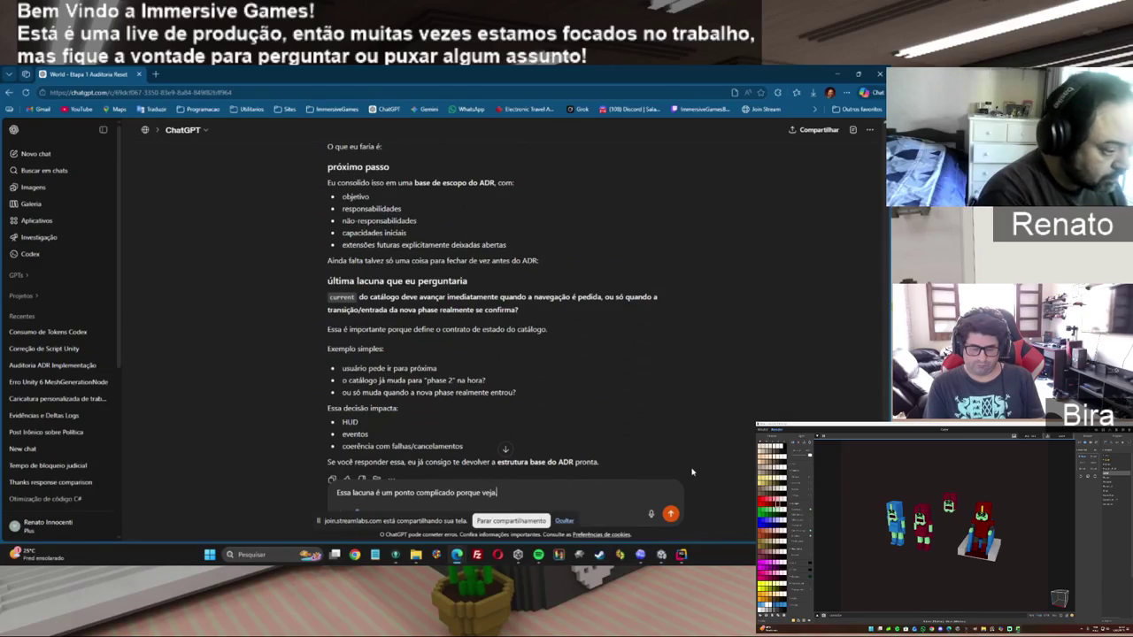
key(shift+Return)
text(hoje )
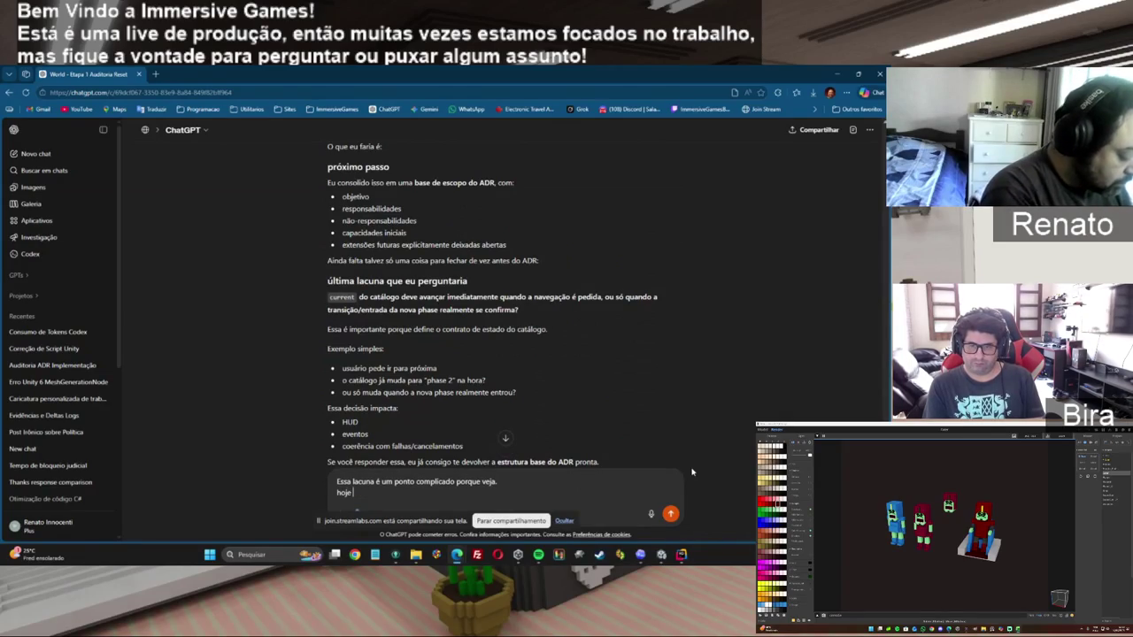
text(a rota cria)
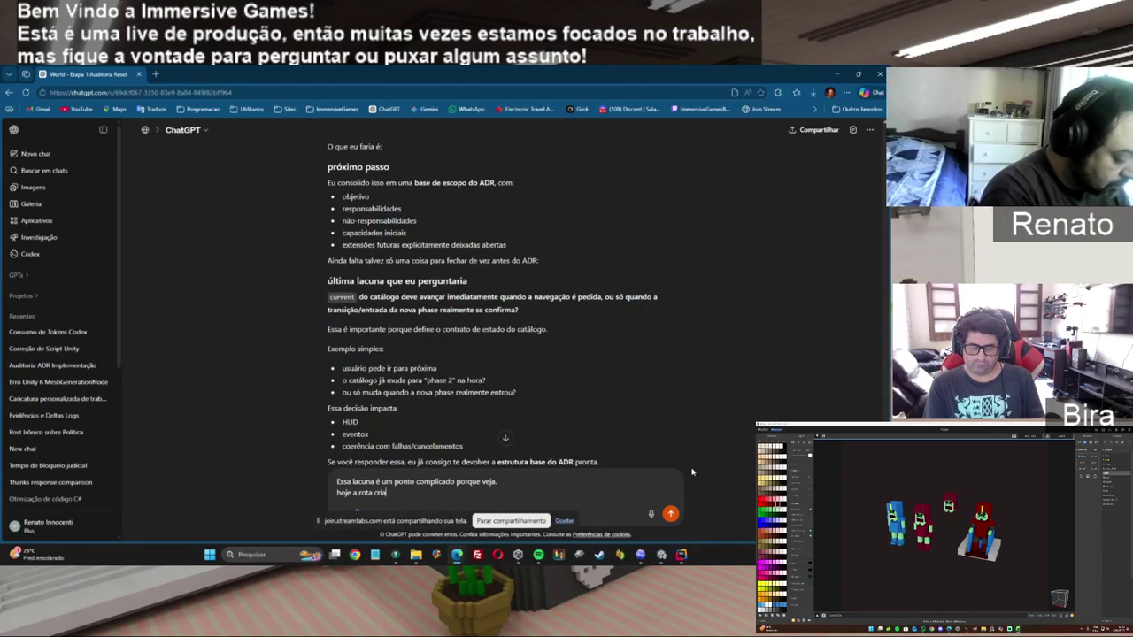
text( o palco)
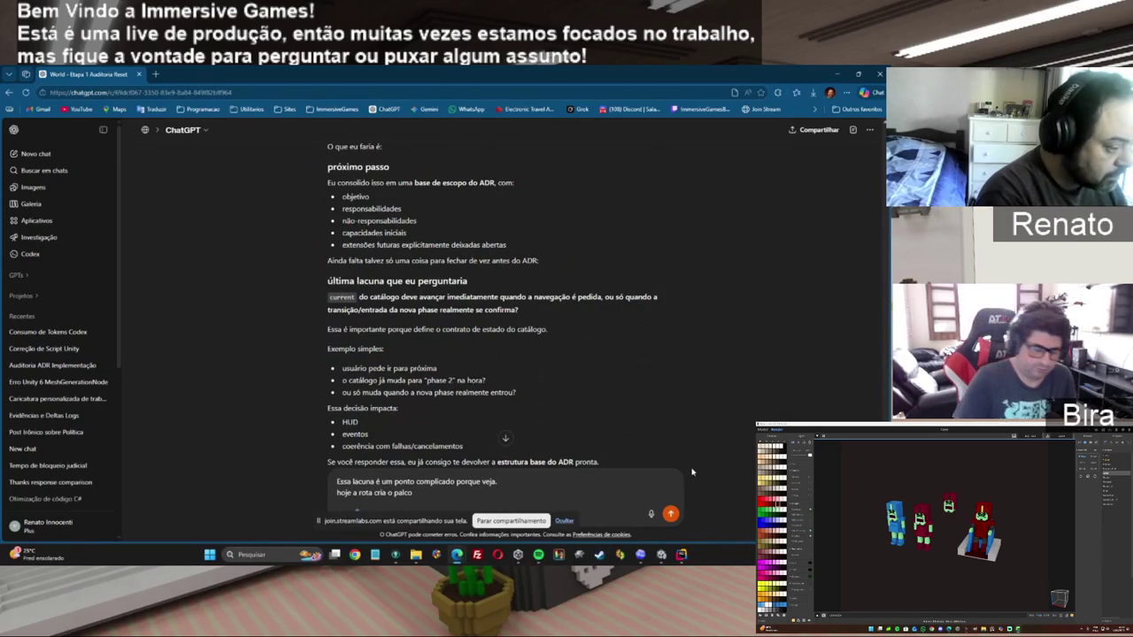
text( e o phase preenche ele com)
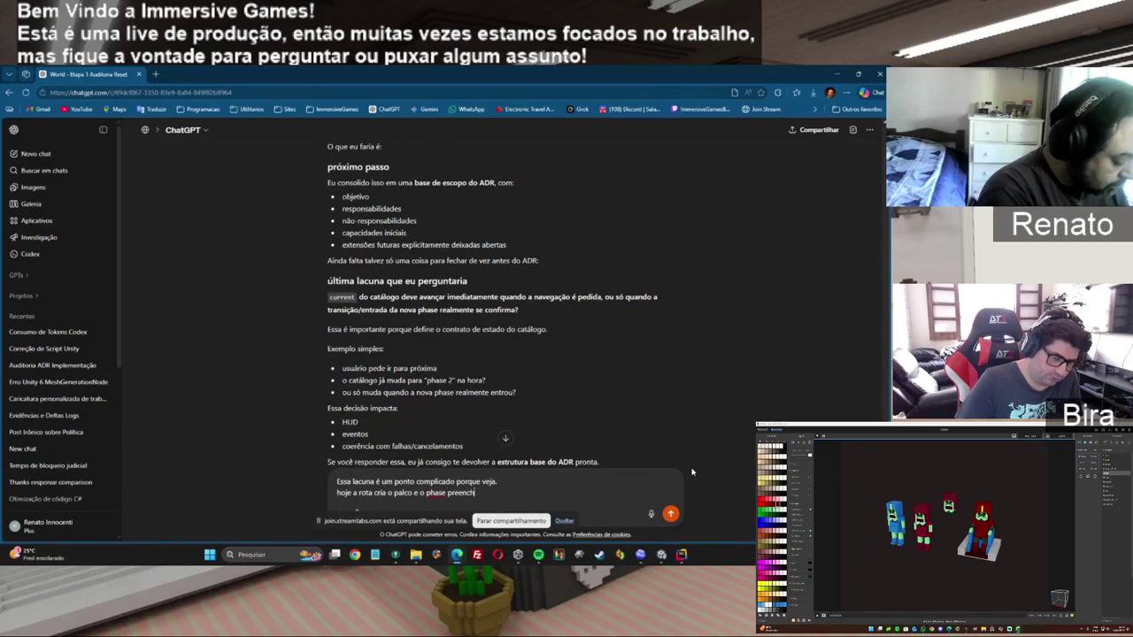
text( o)
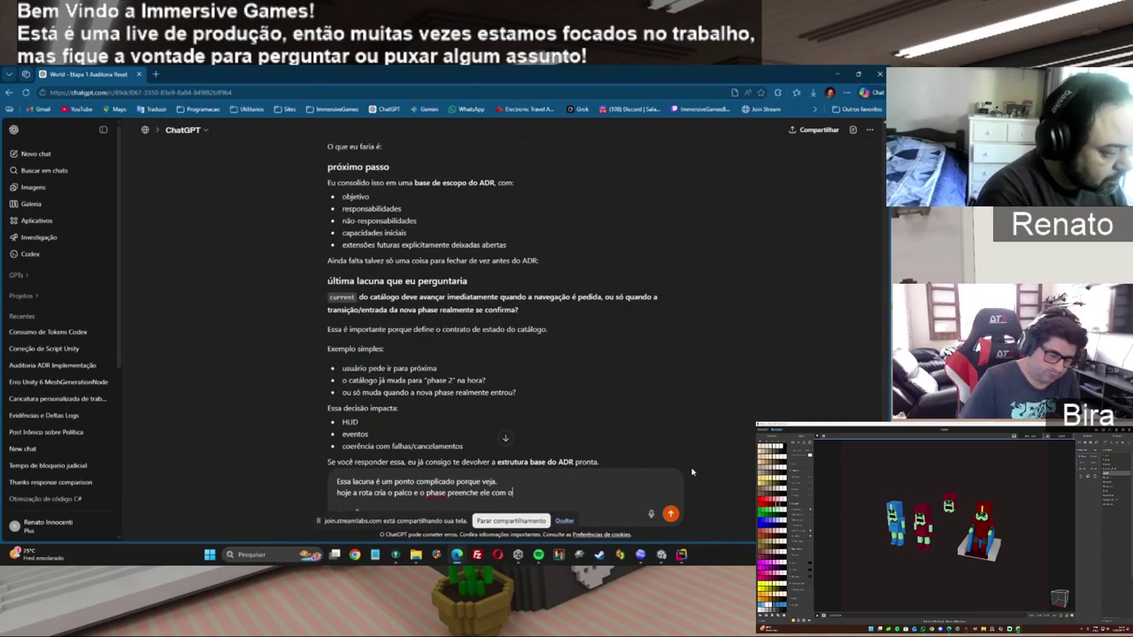
key(BackSpace)
text(a ")
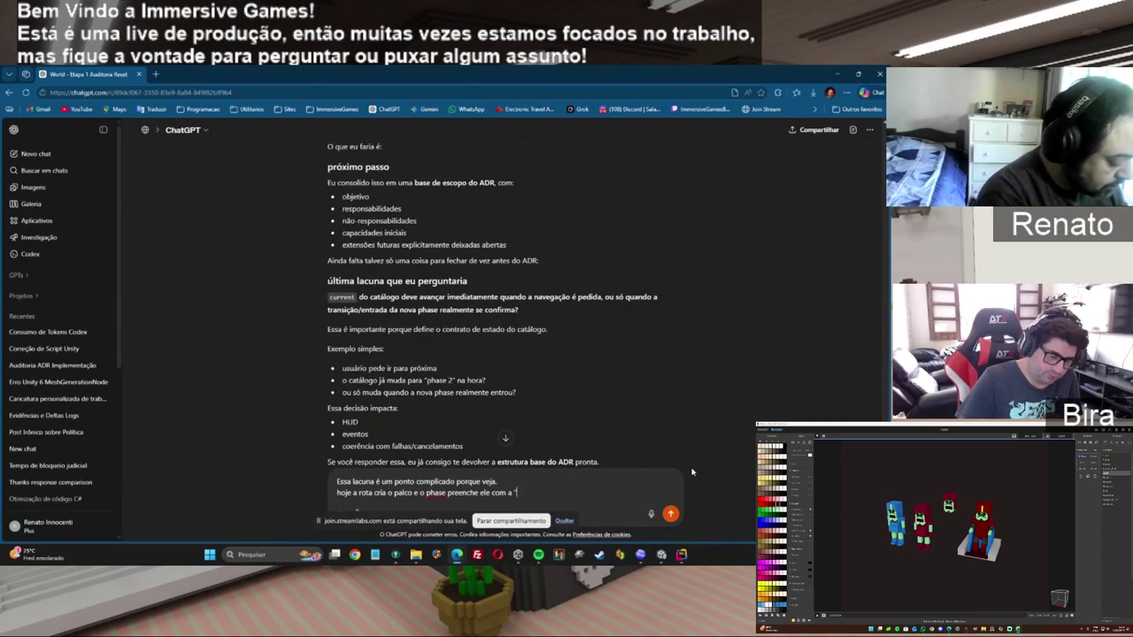
text(fase")
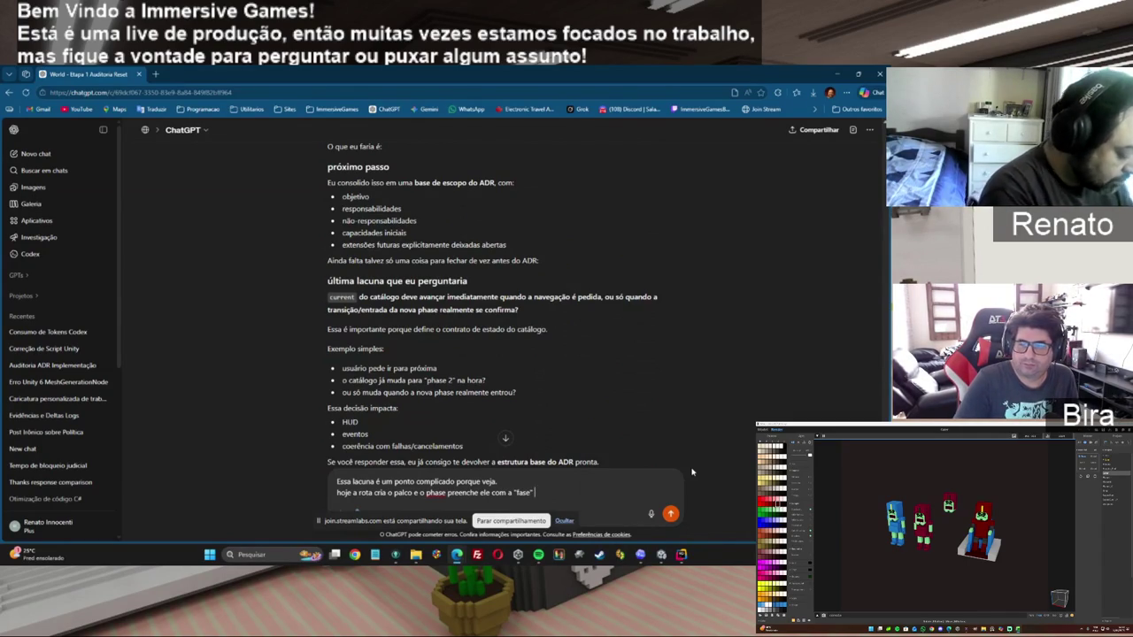
text( porém)
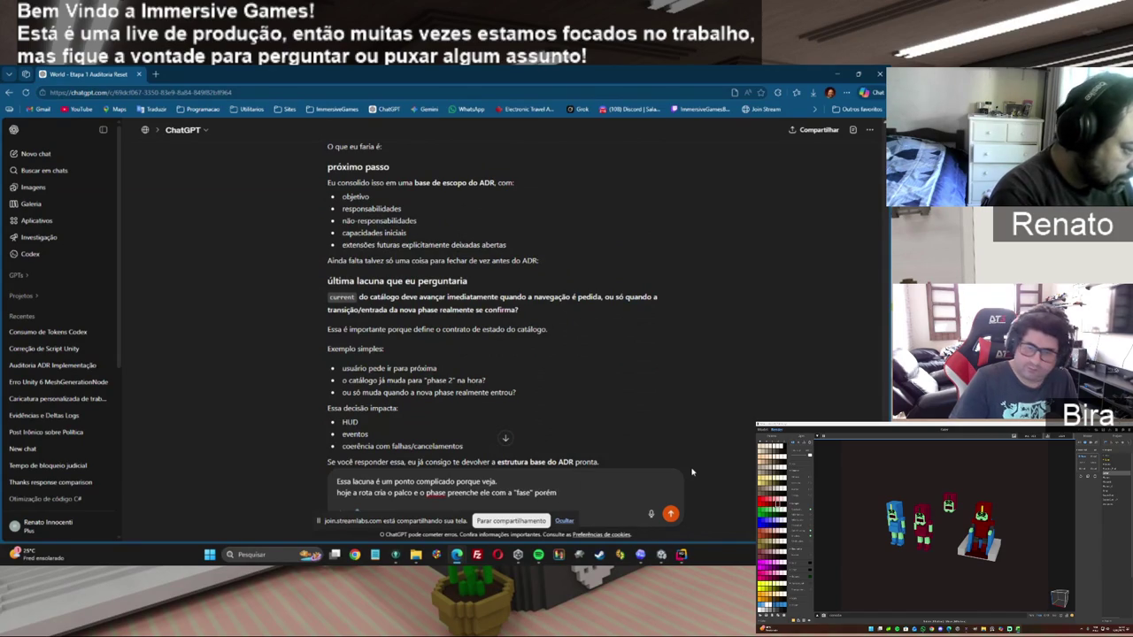
text( e)
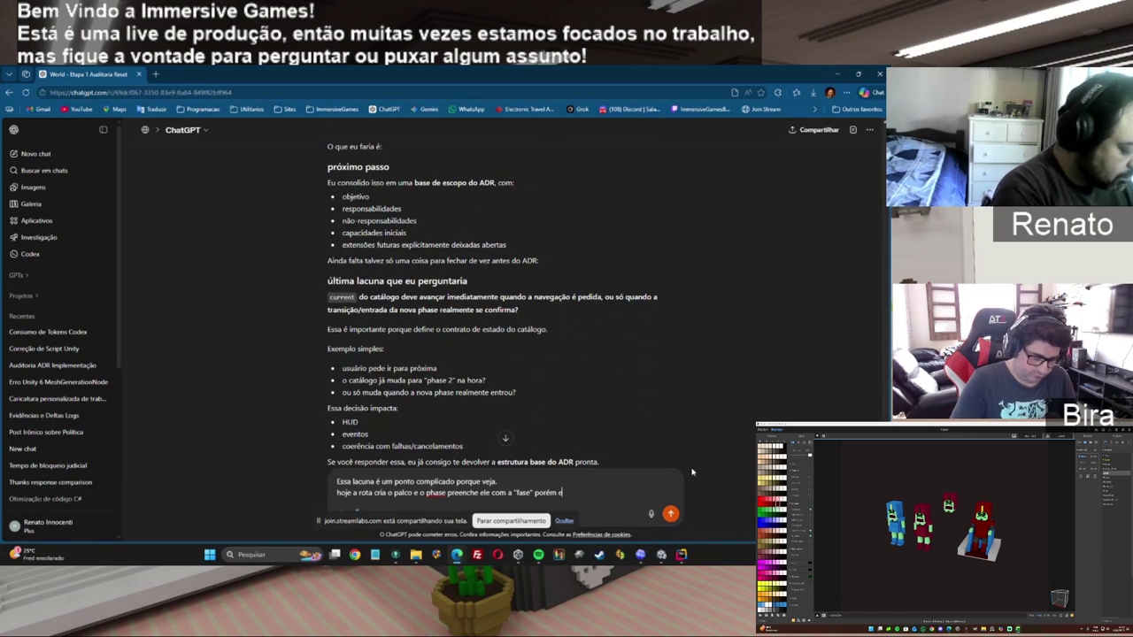
text(u acredito qu)
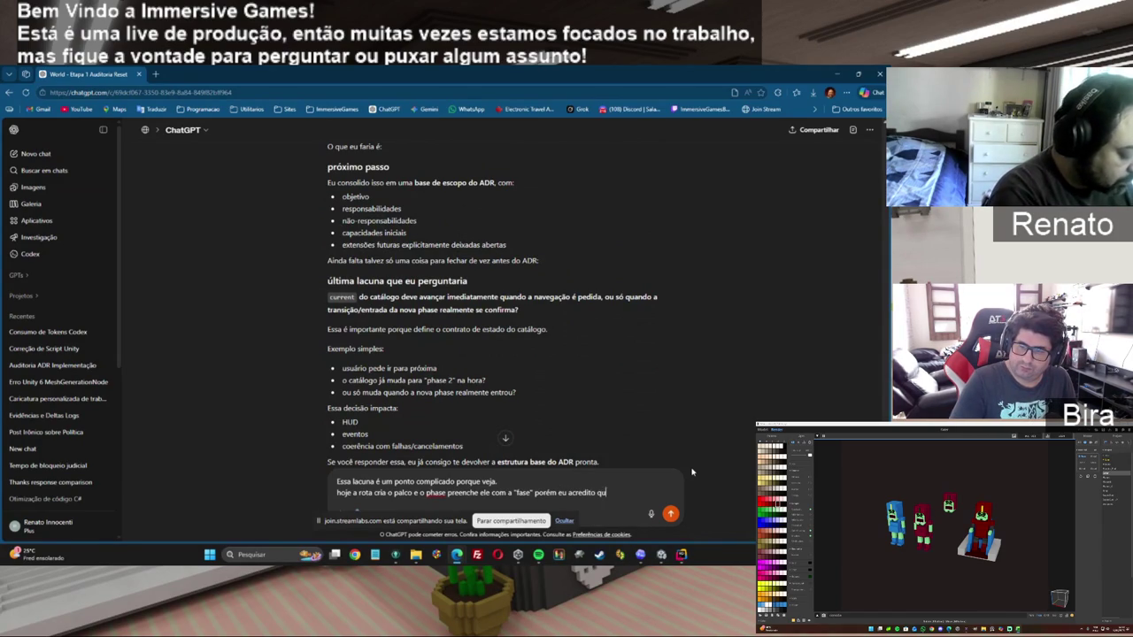
text(e haverá graduações disso. por)
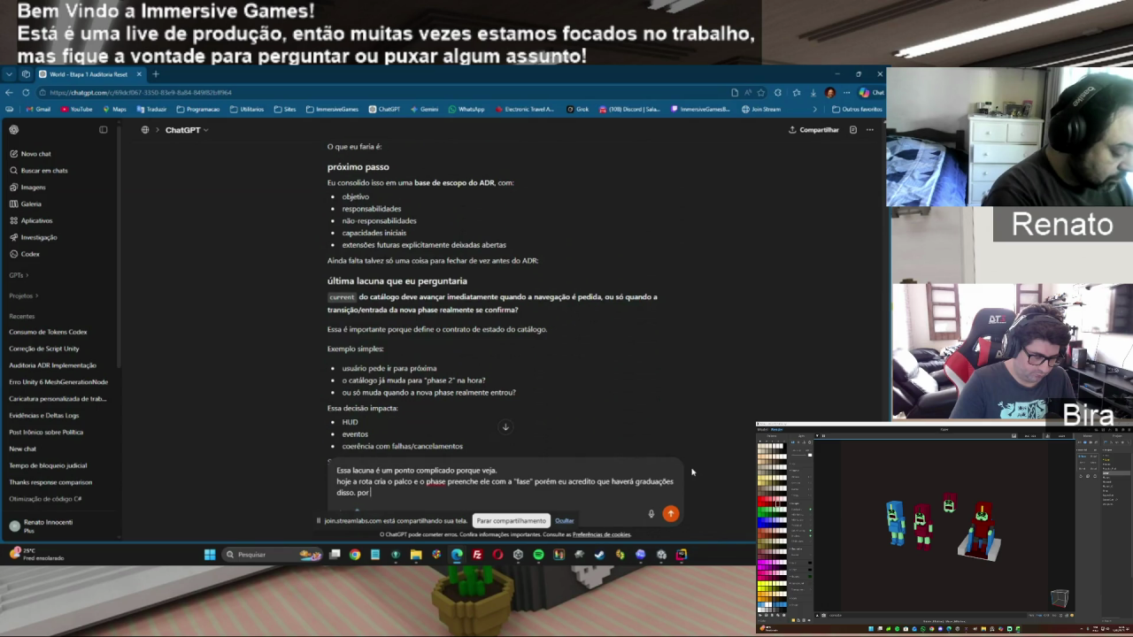
text( exemlo vai ter "ph)
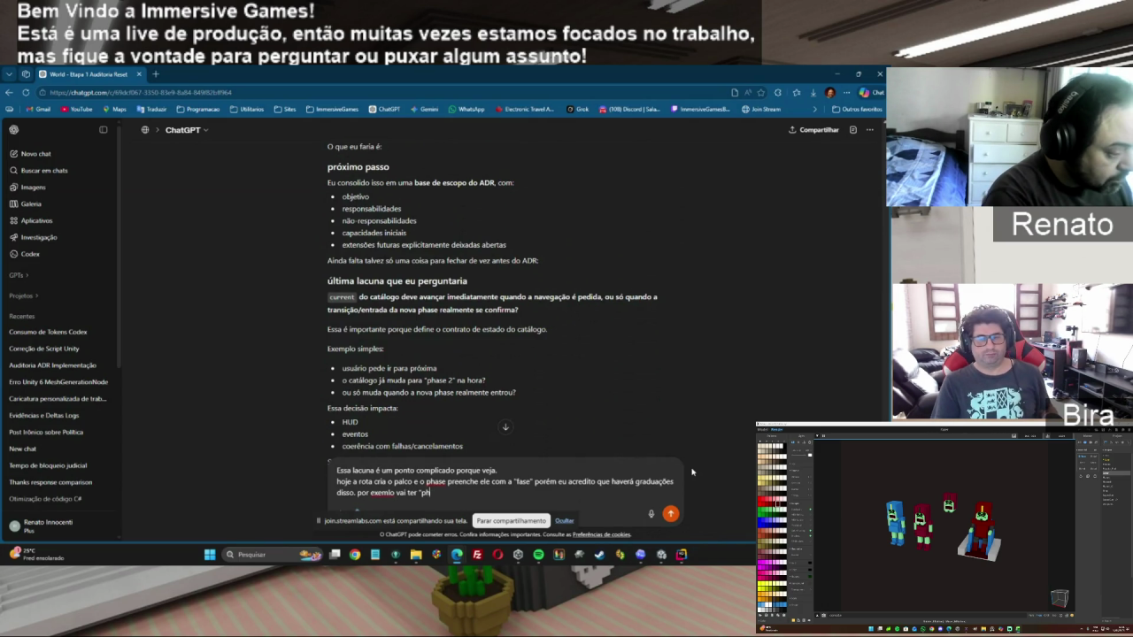
text(ase" que v)
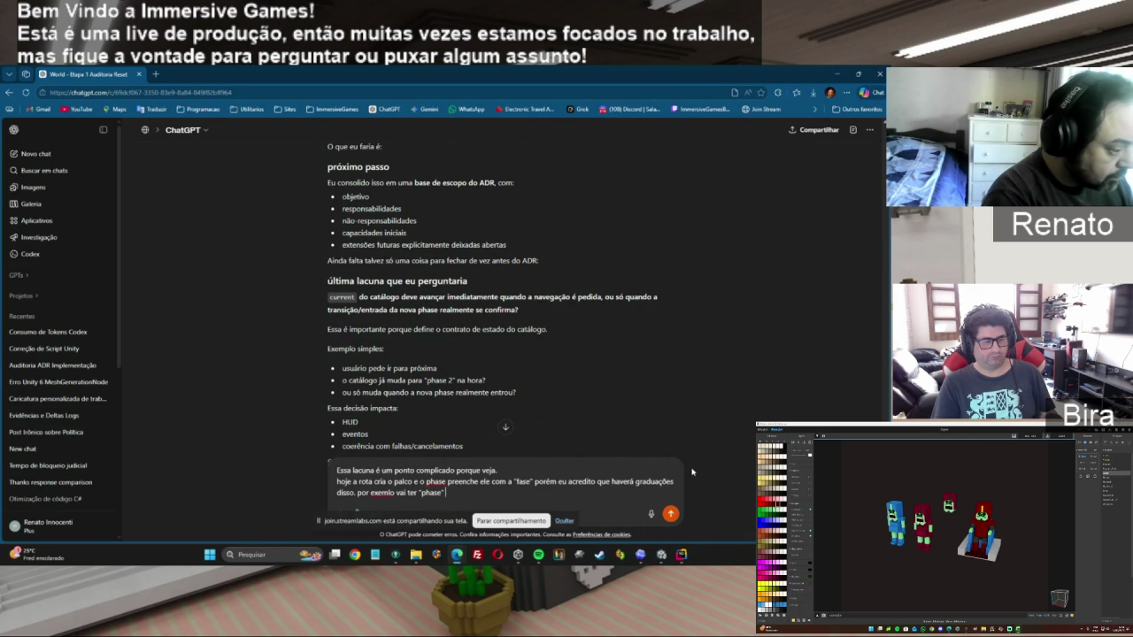
text(ai preci)
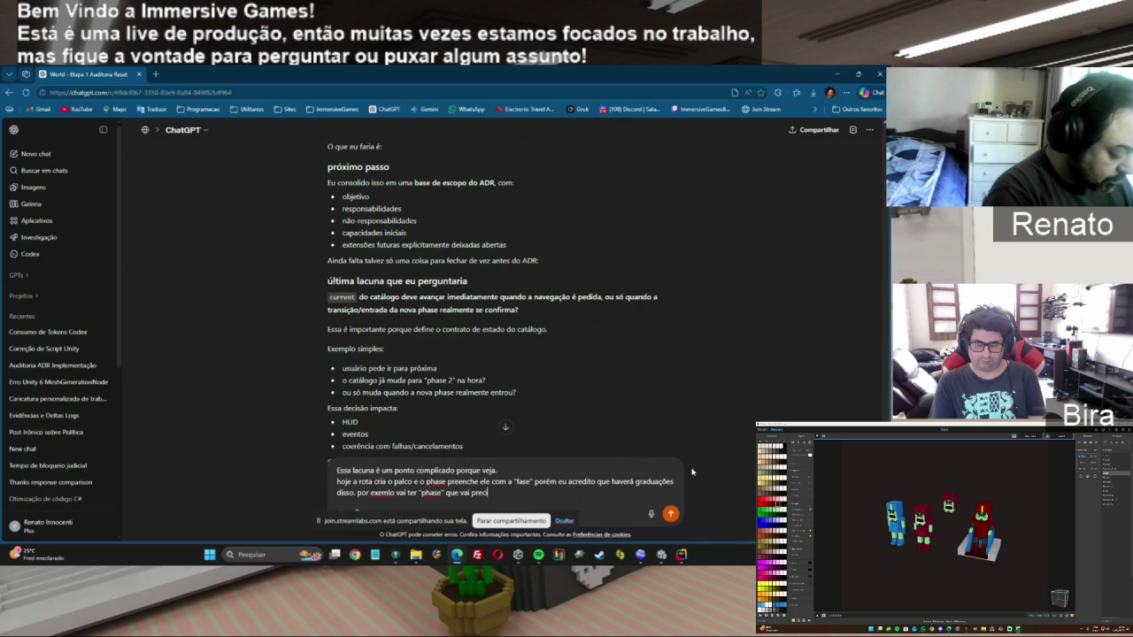
text(sar trocar o)
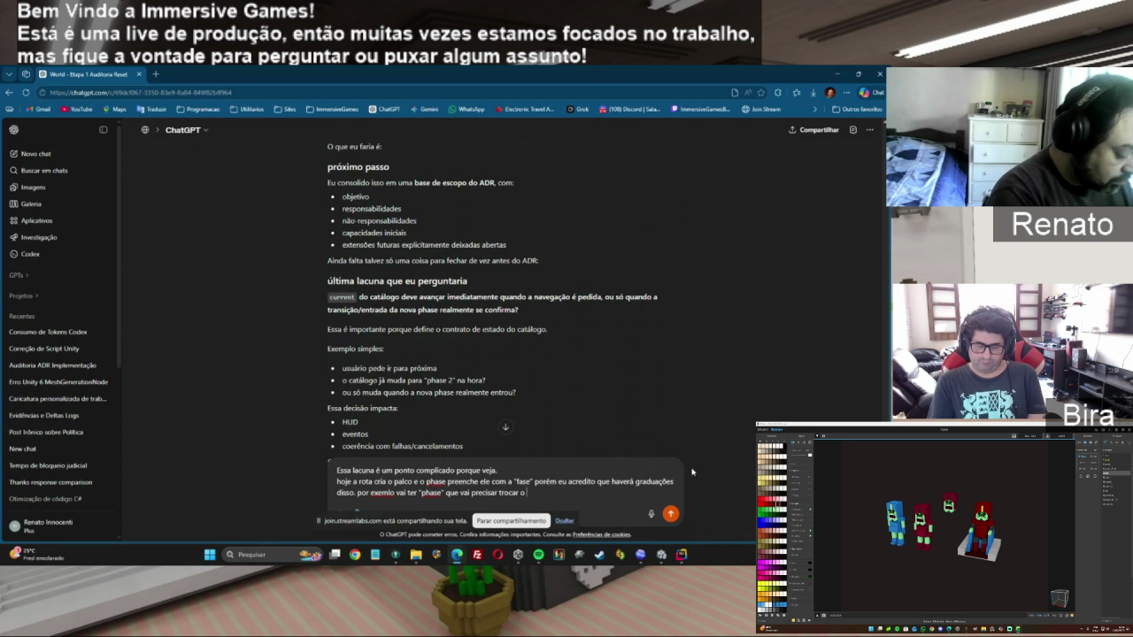
text( palco também)
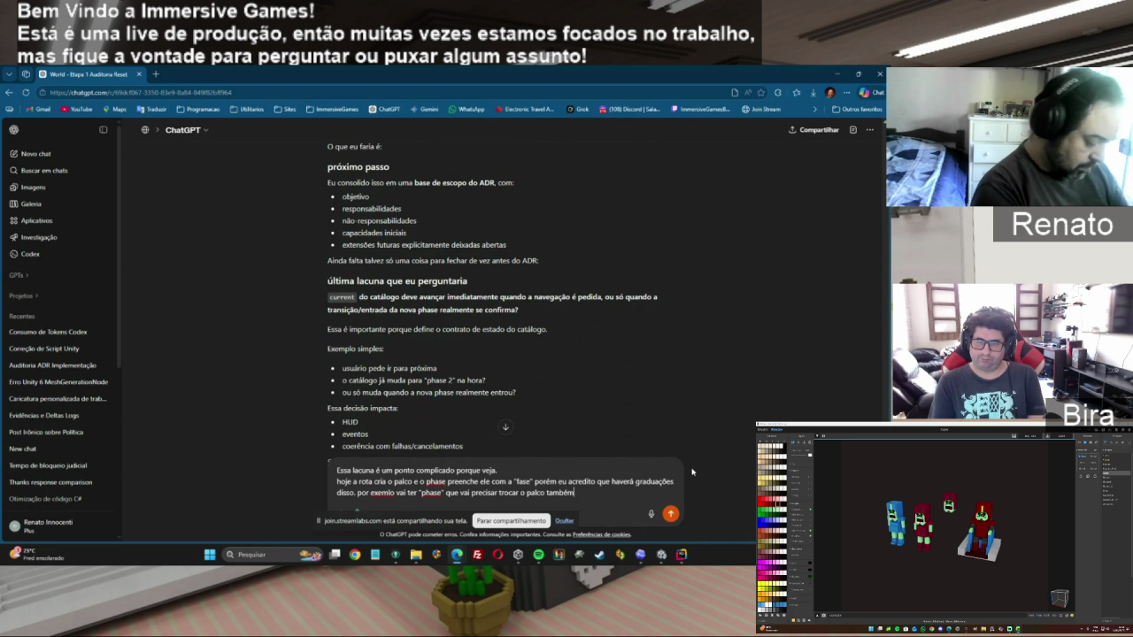
text(, vai ter fases que a troca só dos)
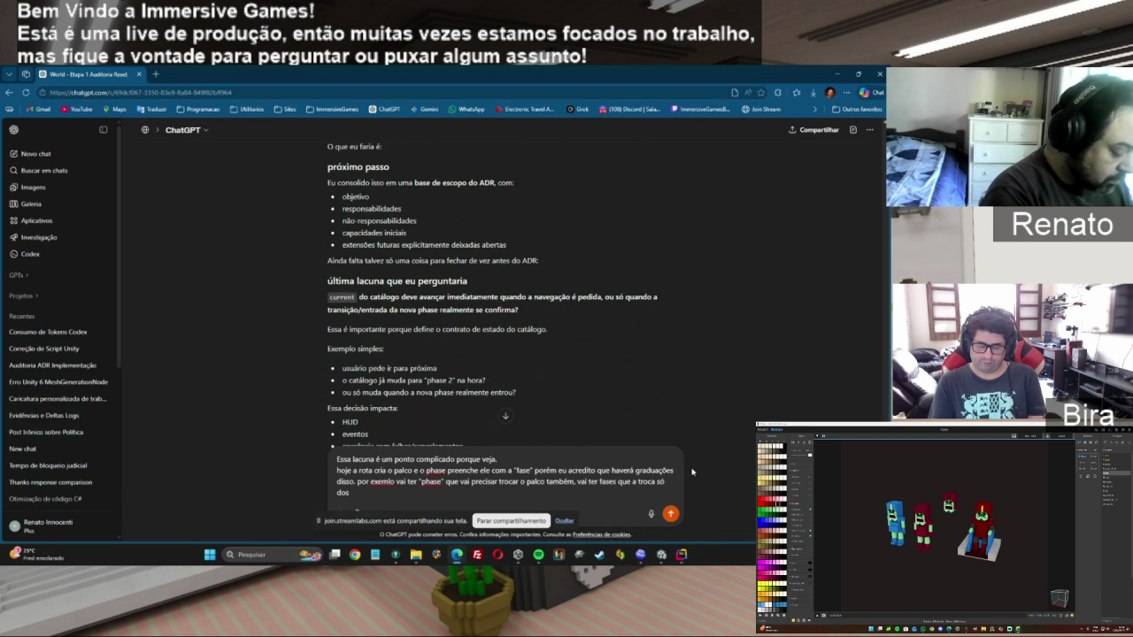
text(s eleme)
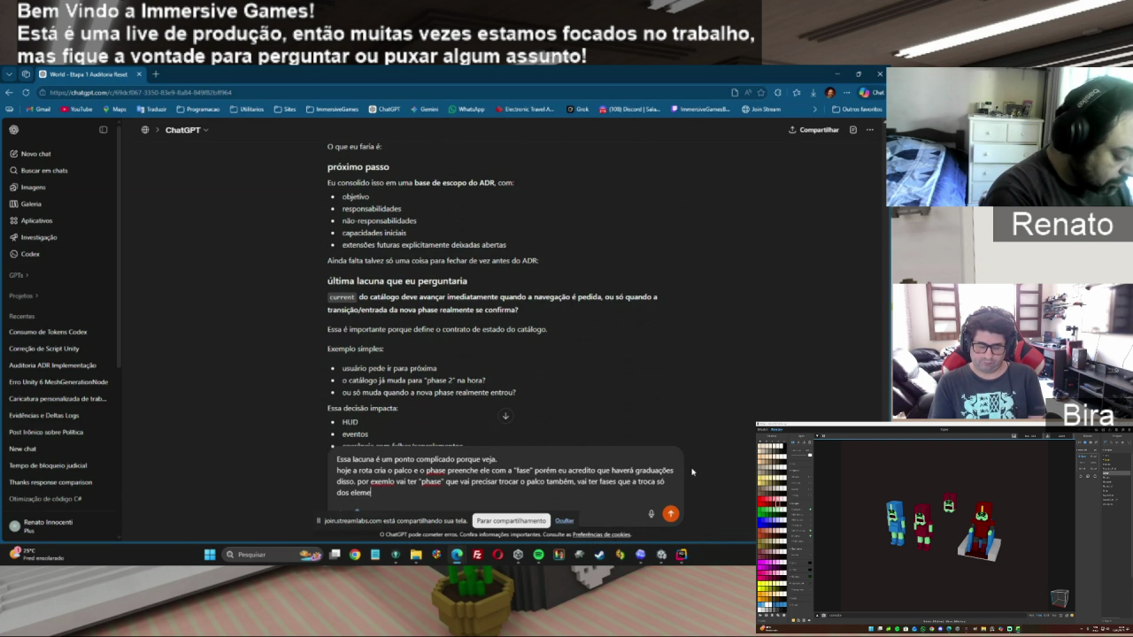
text(ntos da fase )
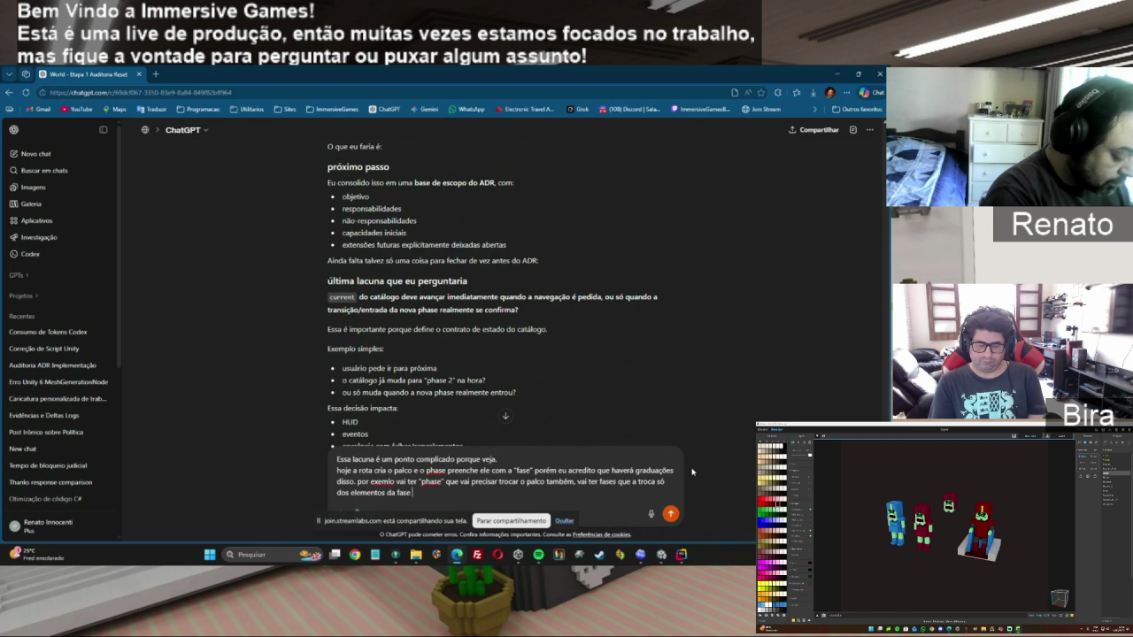
text(vai acon)
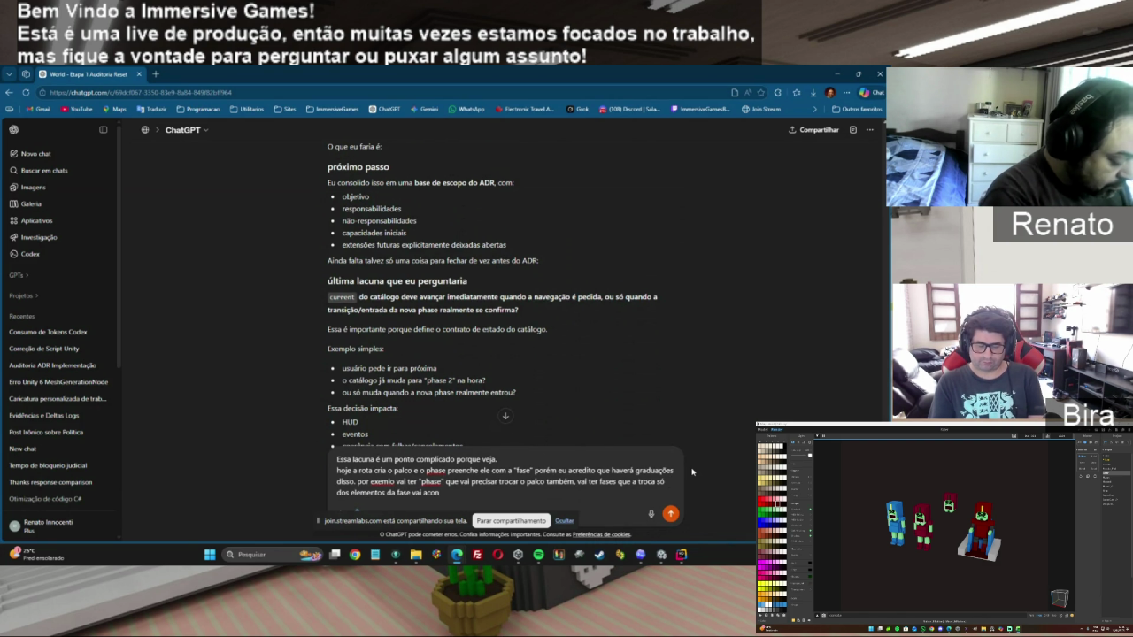
text(tecer sem um)
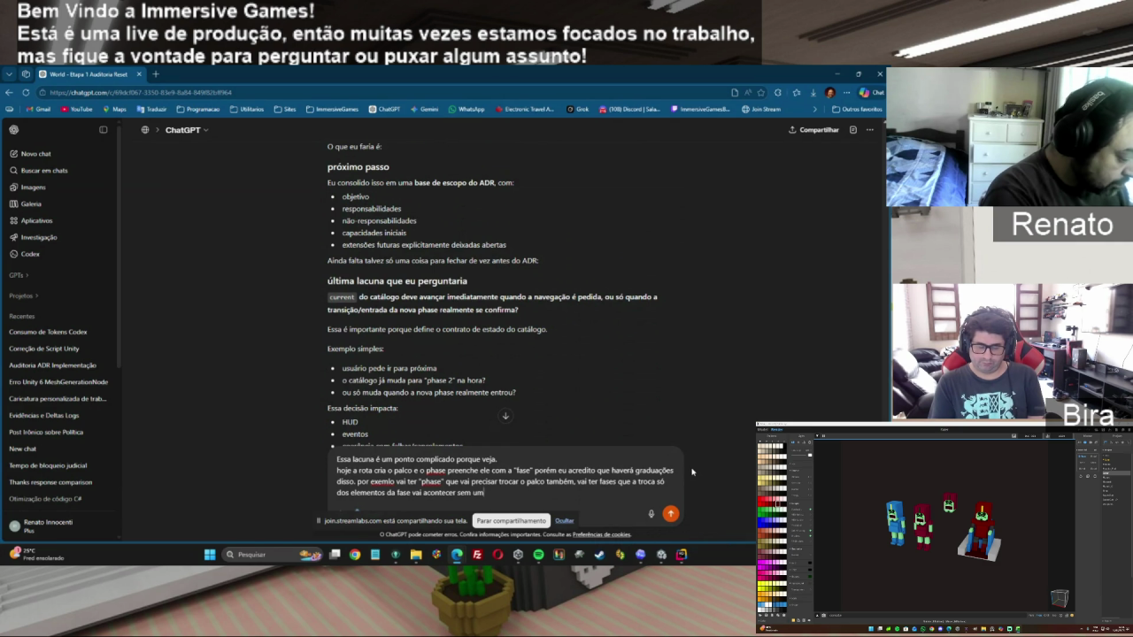
text(a real transição)
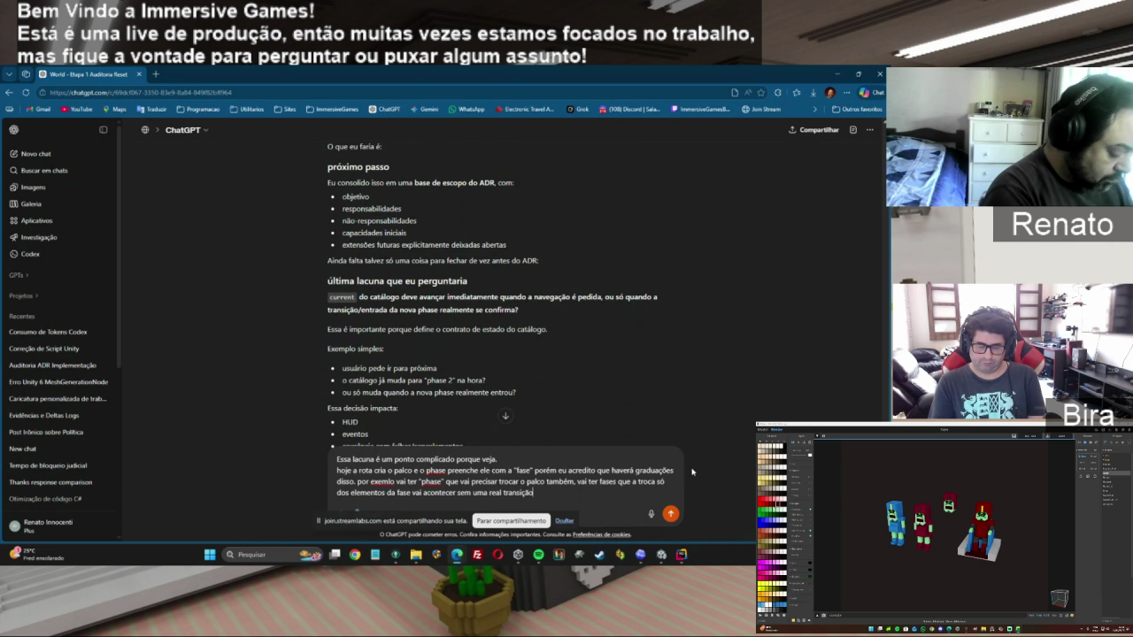
text(o,mas pode ha)
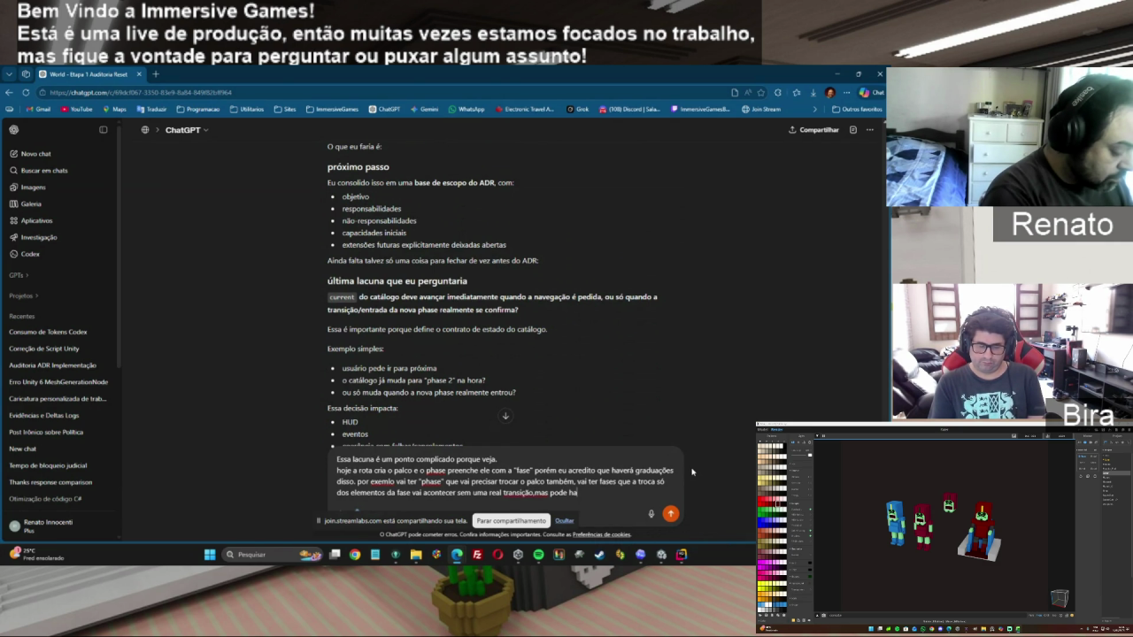
text(ver casos que )
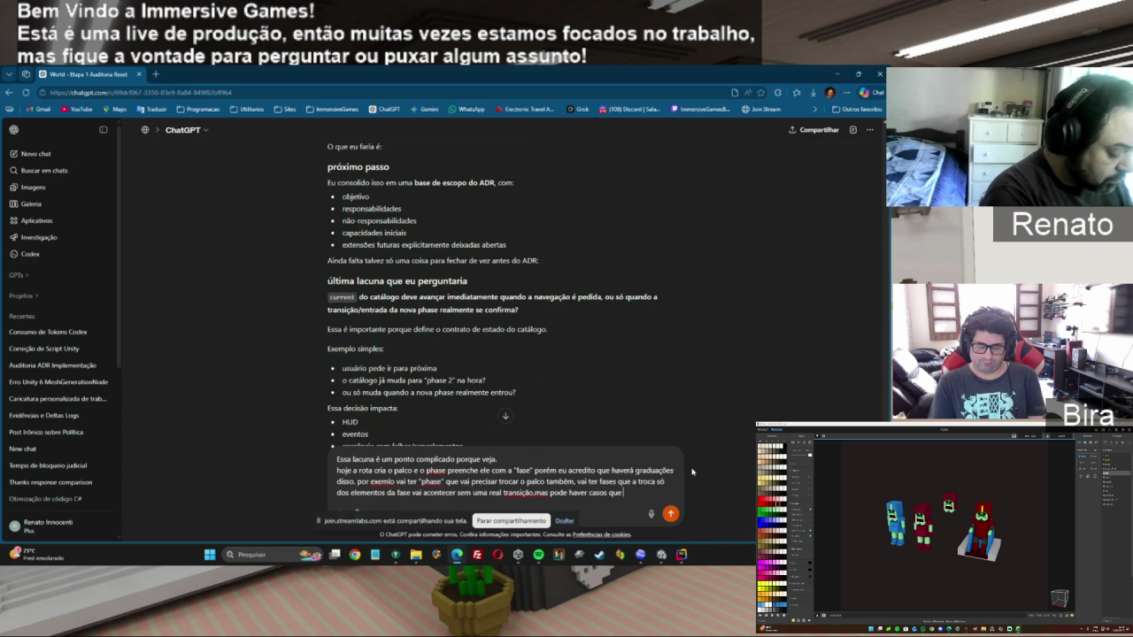
text("fechar a )
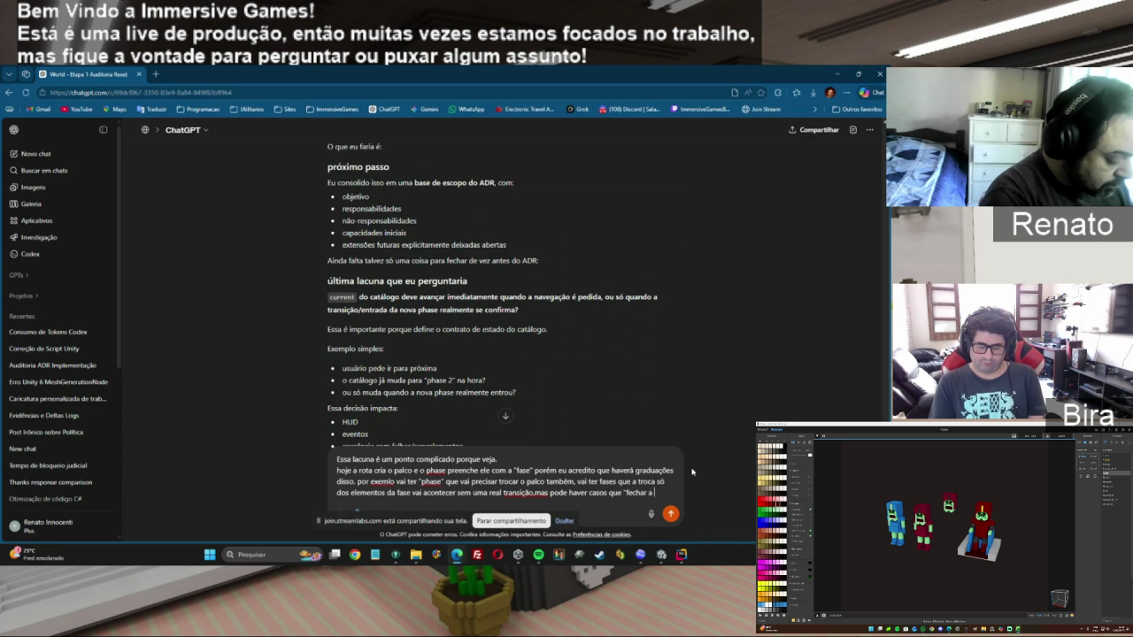
text(cortina" será)
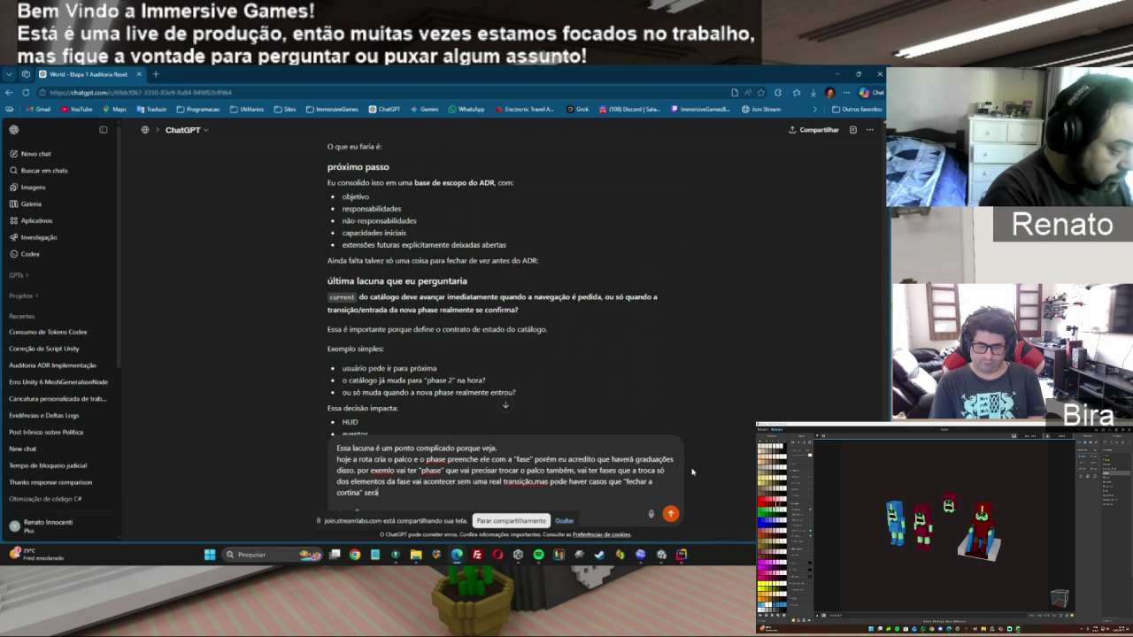
text( re)
text(levante.)
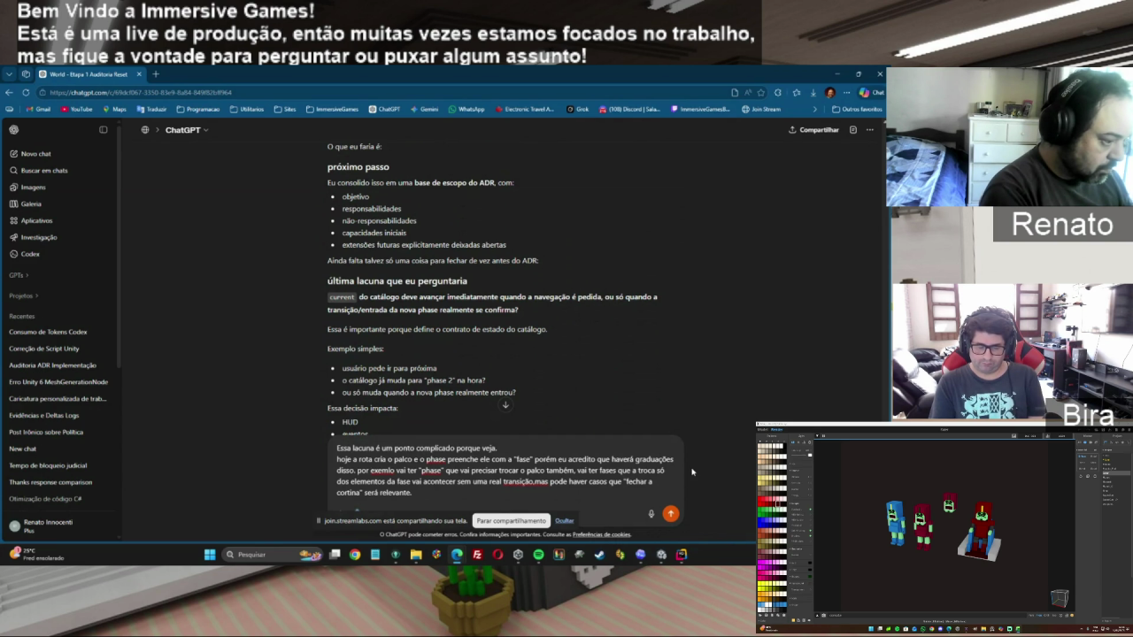
Add that the catalog should change once 'migrar de phase' is confirmed, before contents load.
key(shift+Return)
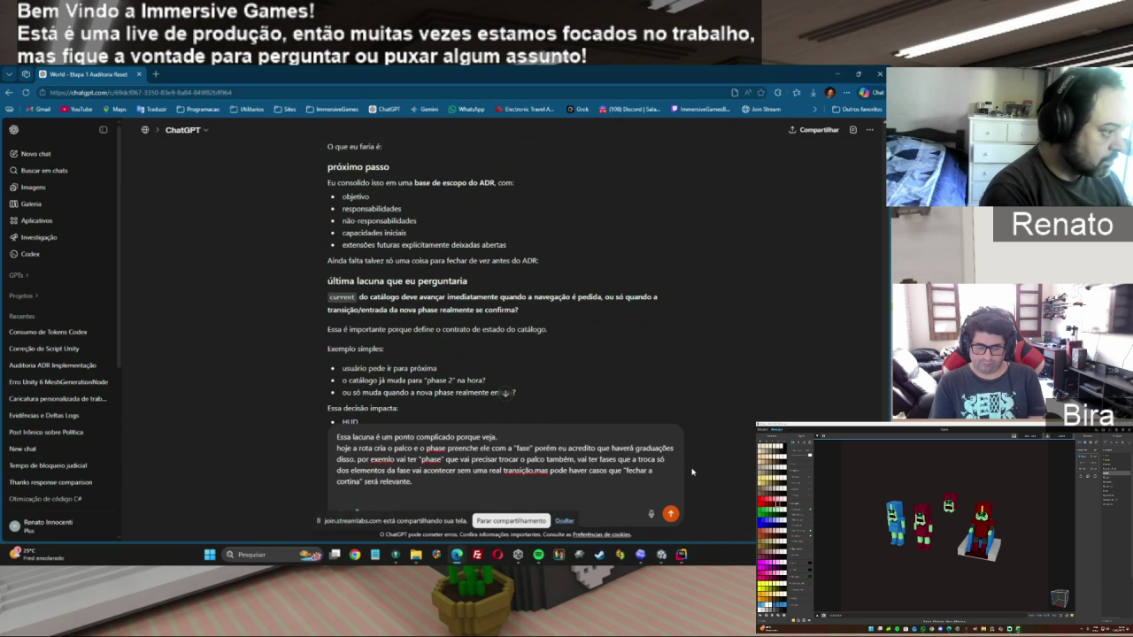
text(Acred)
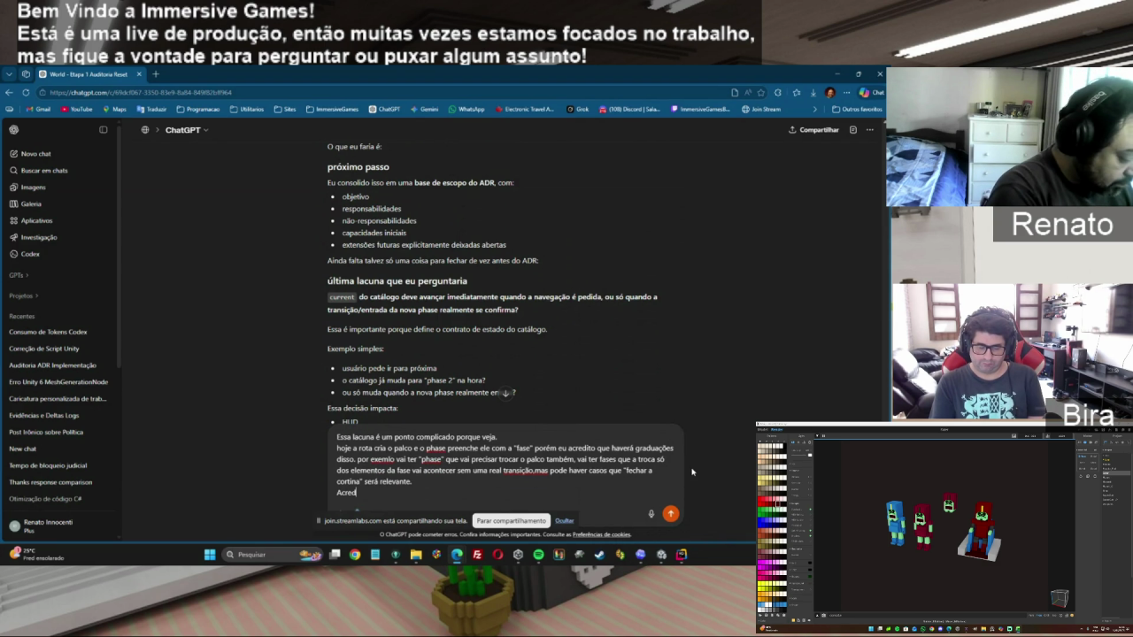
text(to que ela d)
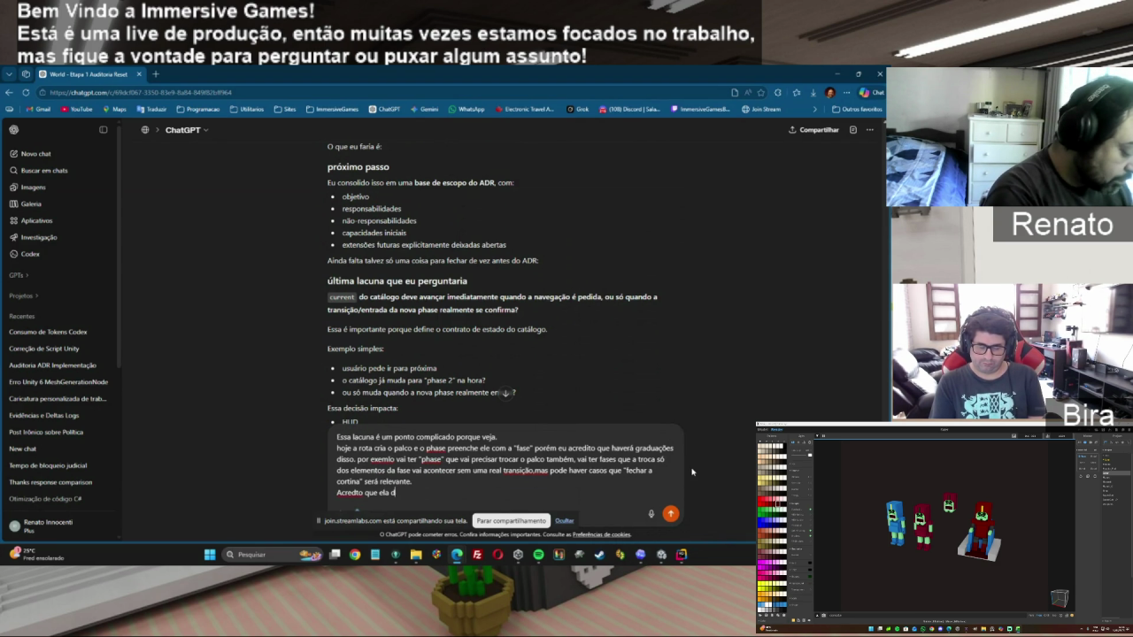
text(eve mudar)
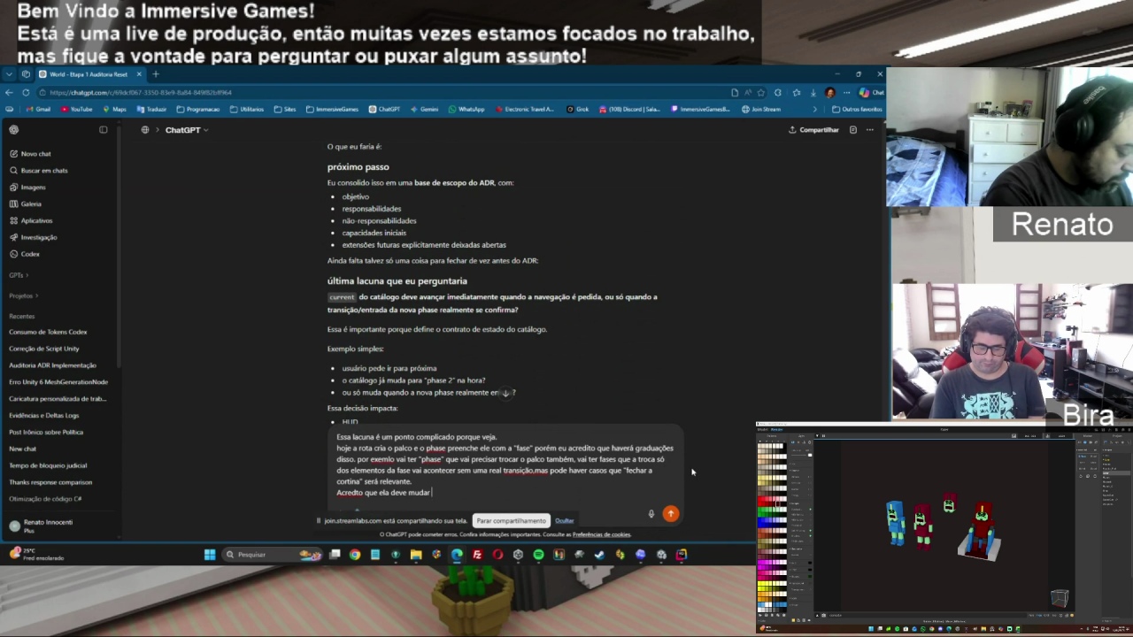
text(assim )
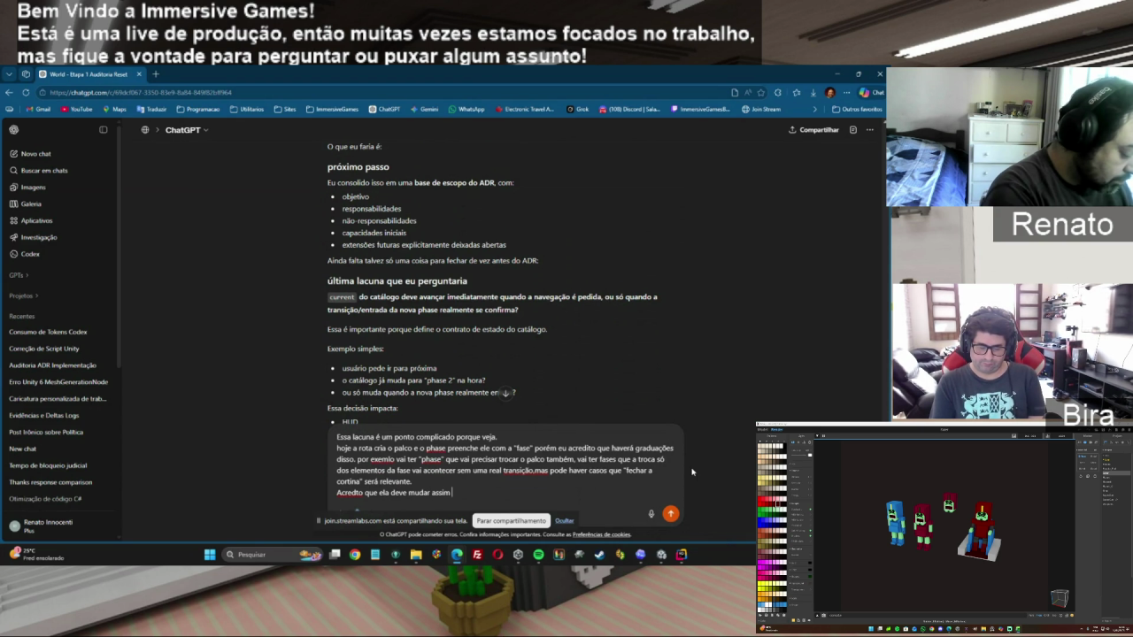
text(que confirmado a inter)
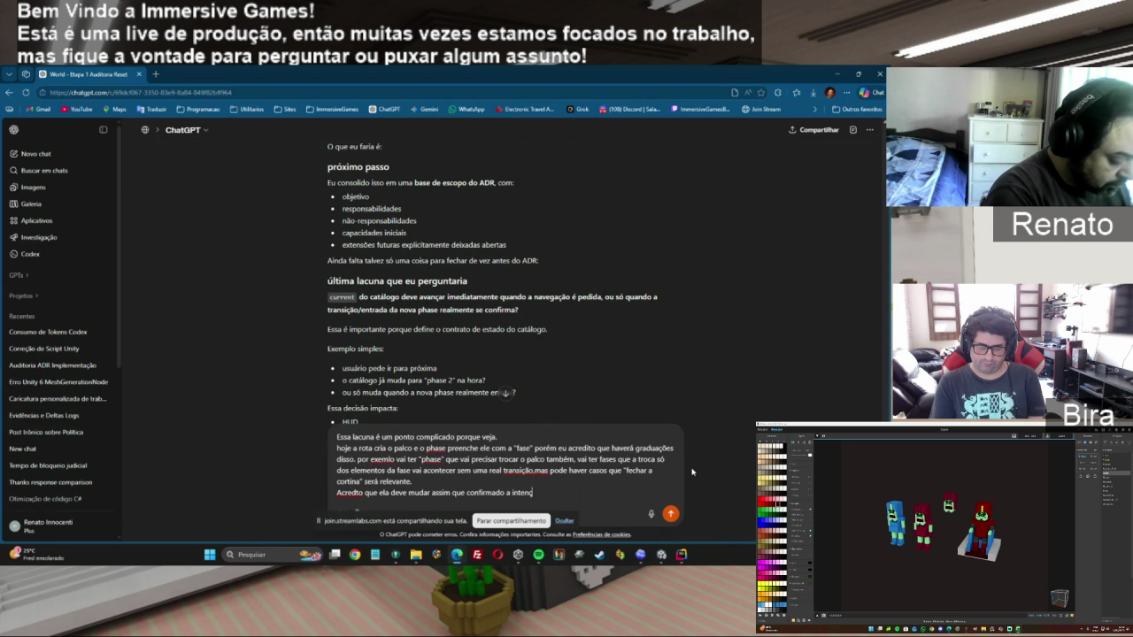
text(ão de "m)
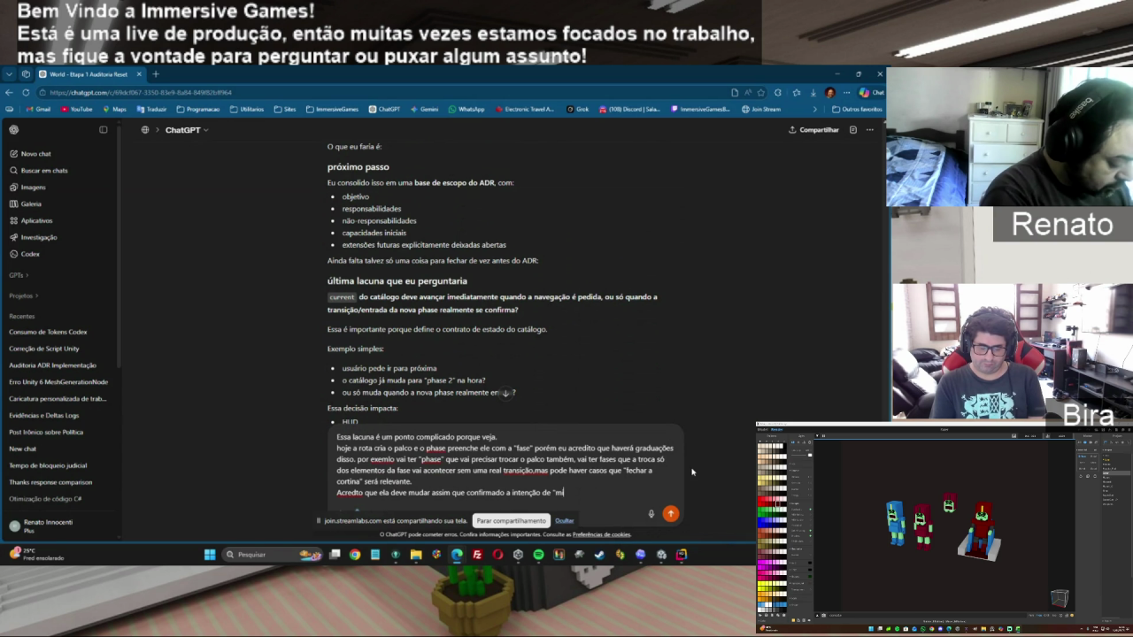
text(igrar de )
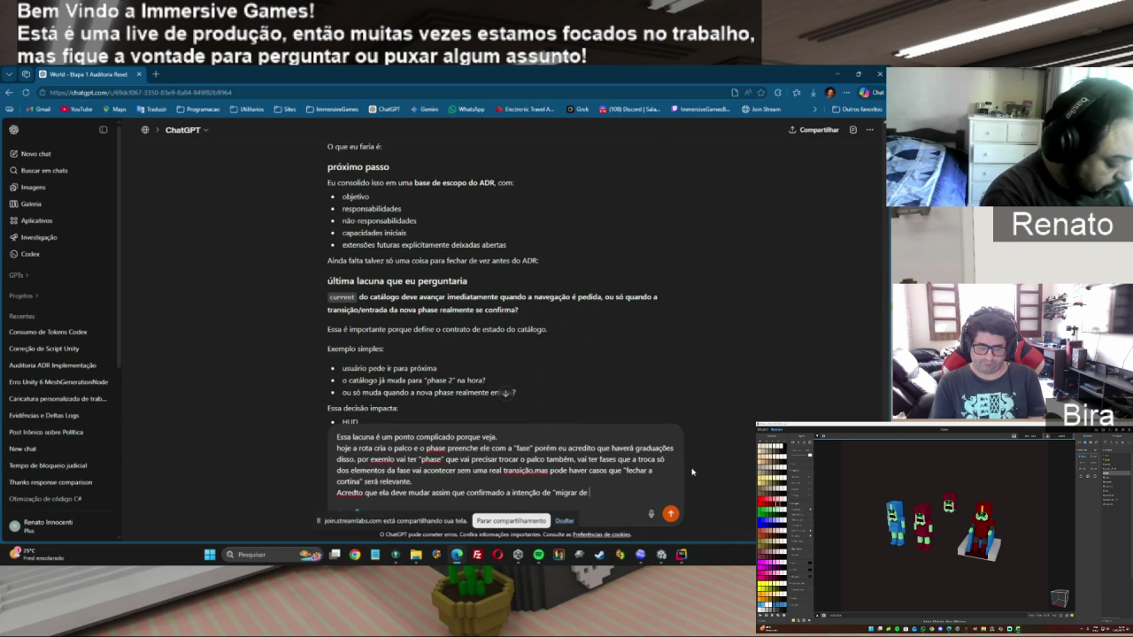
text(phase" )
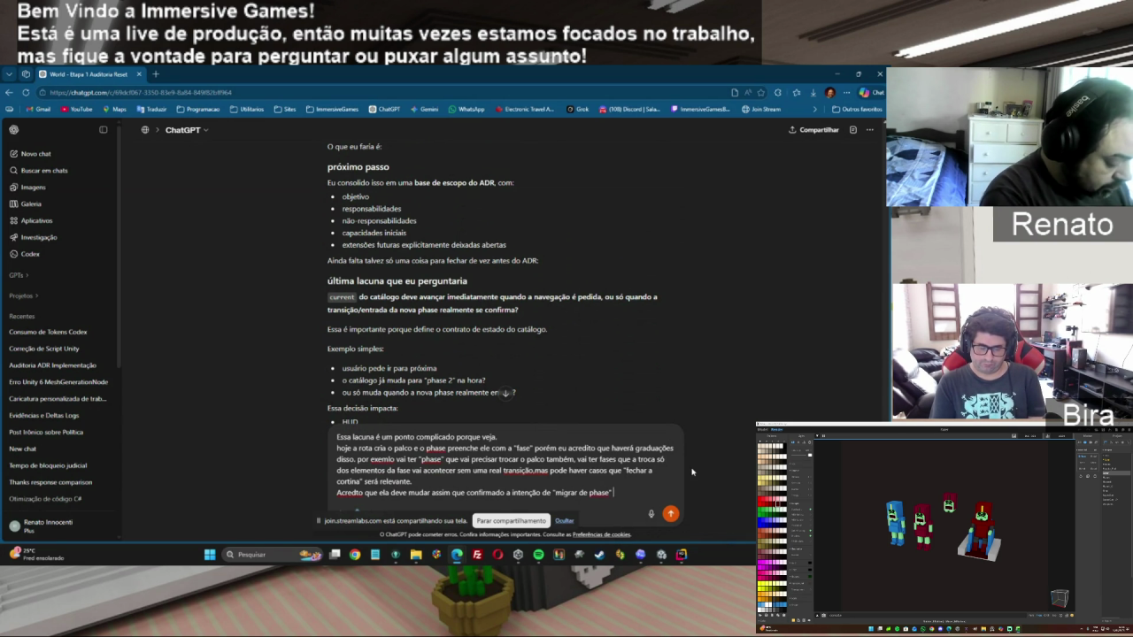
text(ms antes dos conteudos serem)
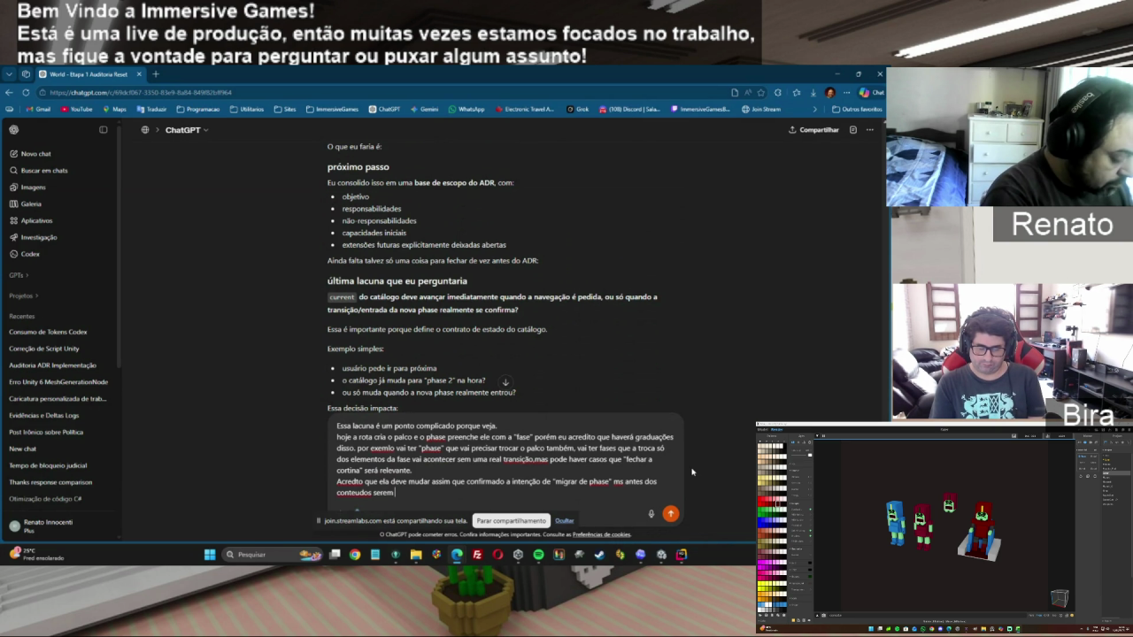
text( decididos resetados e carregados)
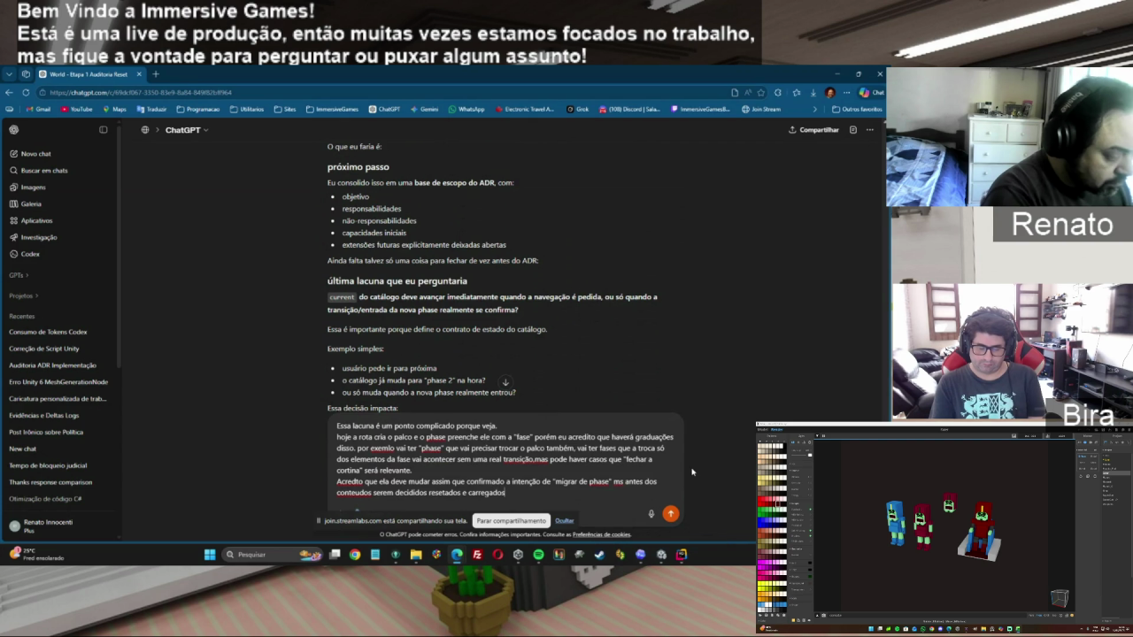
text(.)
key(shift+Return)
key(shift+Return)
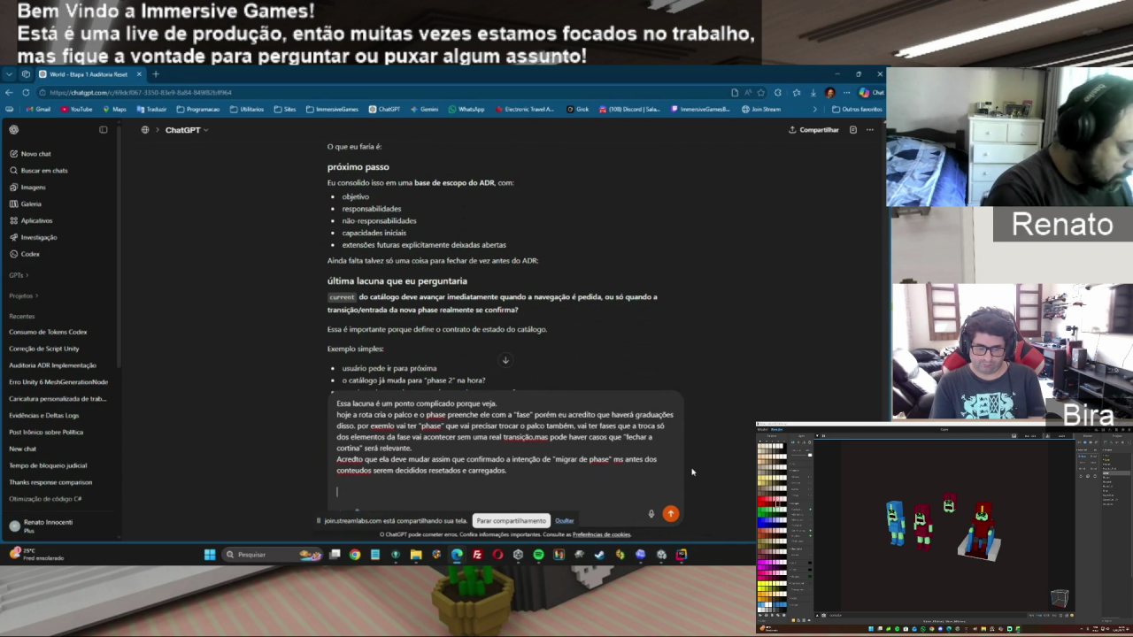
Add that today's phases swap objects without transition, suggest positioning current now, and send.
text(hj o fluxo é simples.)
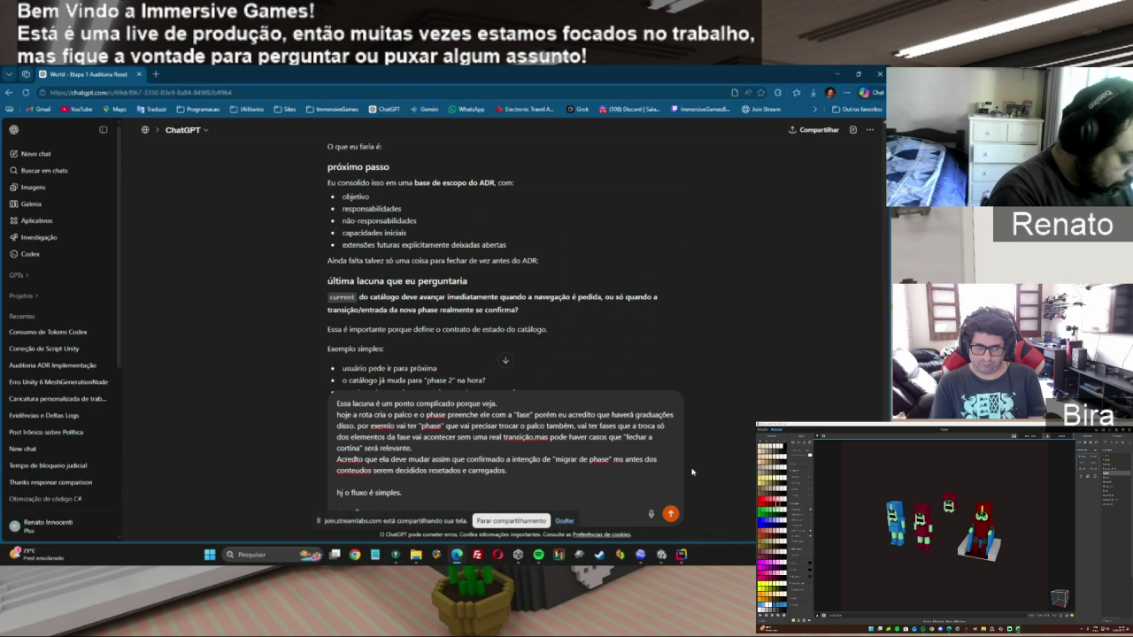
text( rota mo)
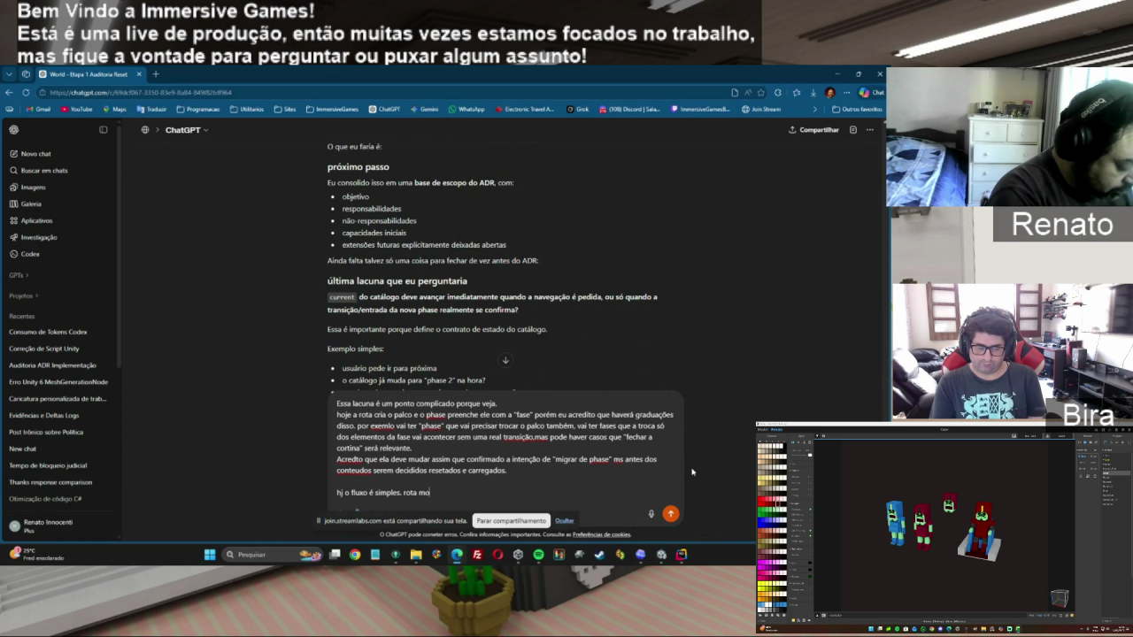
text(nta 1 p)
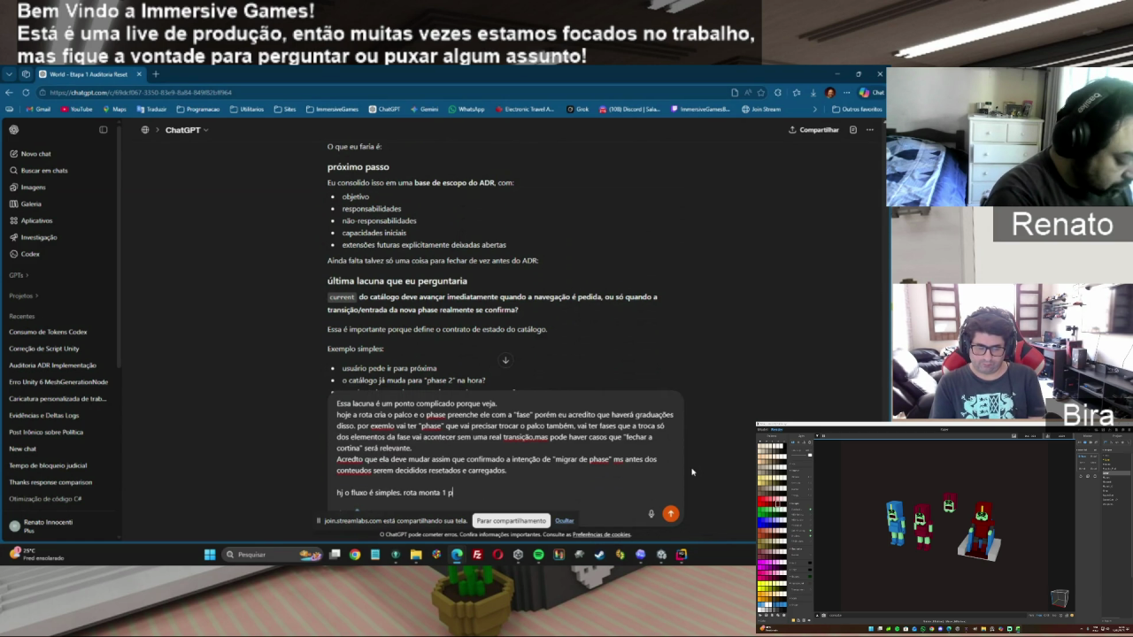
text(alco, e phase só troca as)
key(BackSpace)
key(BackSpace)
text(os objetos SEM transição.)
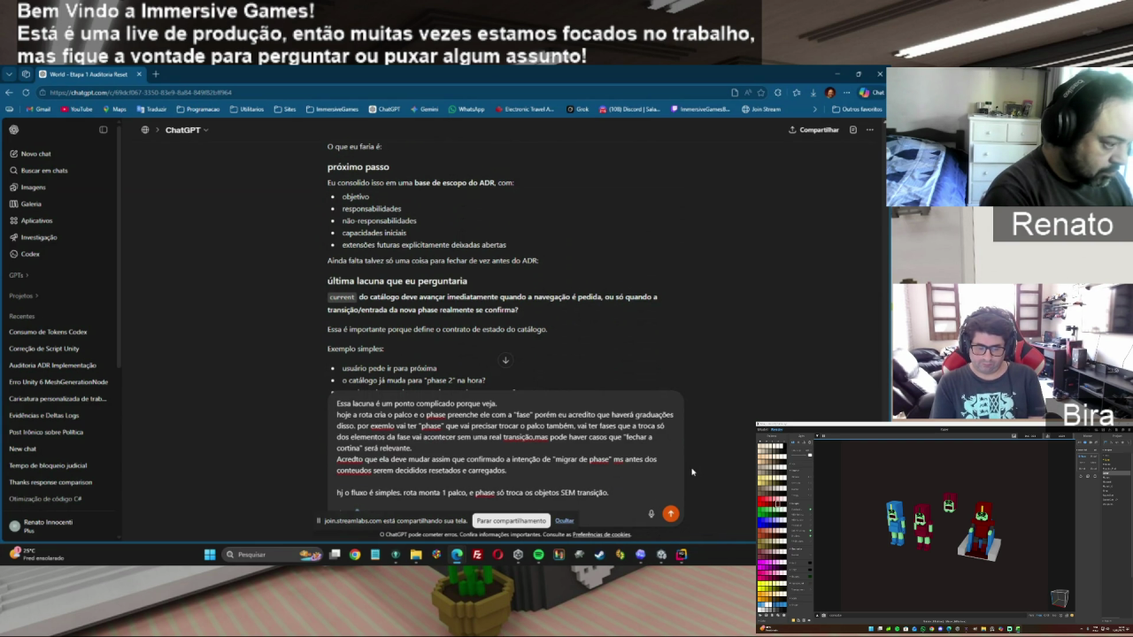
key(shift+Return)
text(Mas vamos aumntar)
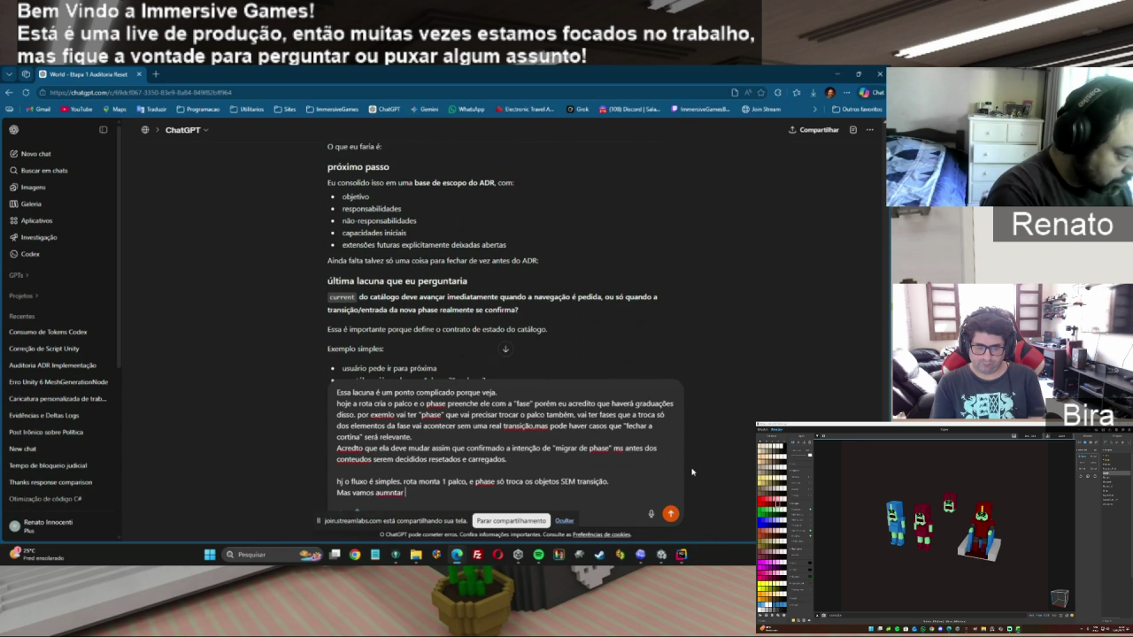
key(BackSpace)
key(BackSpace)
key(BackSpace)
text(entar iss)
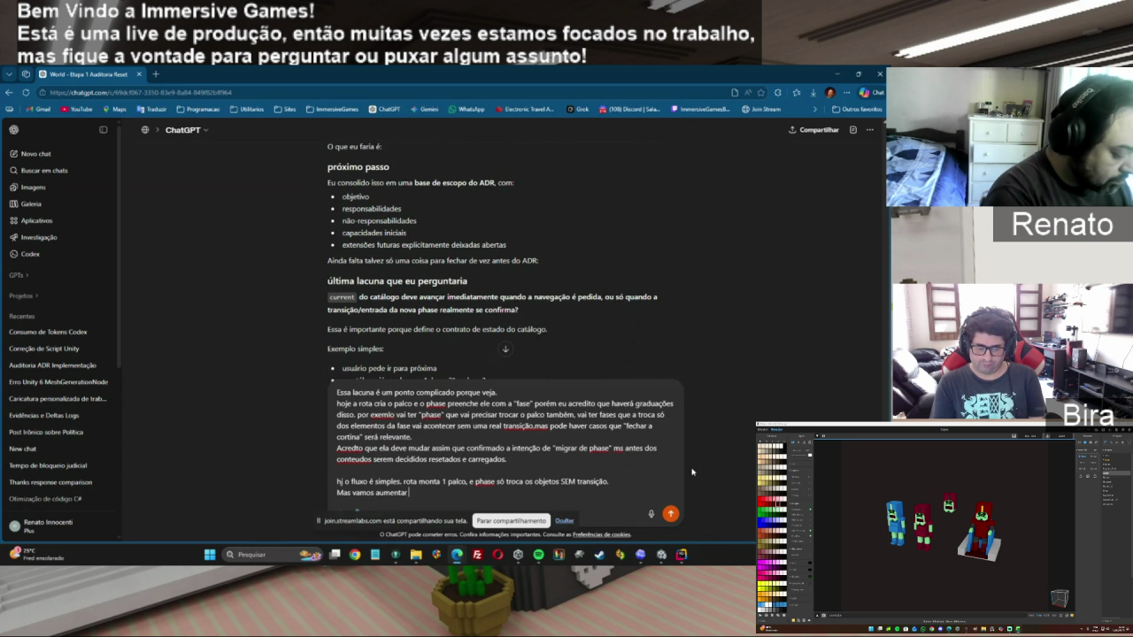
text(o, e)
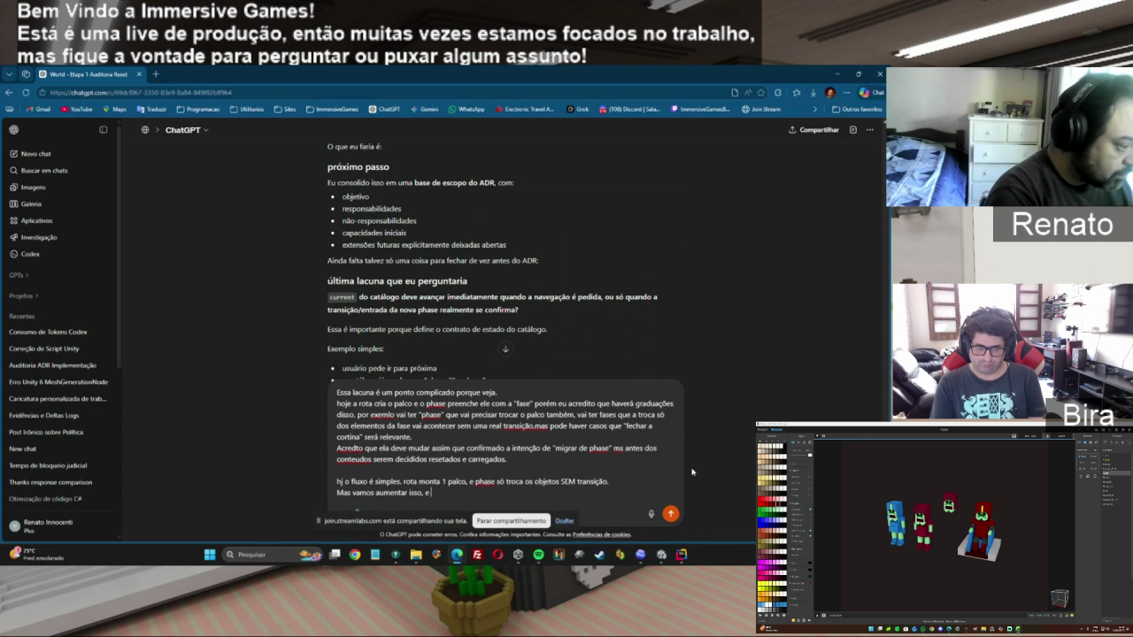
text( ja seria b)
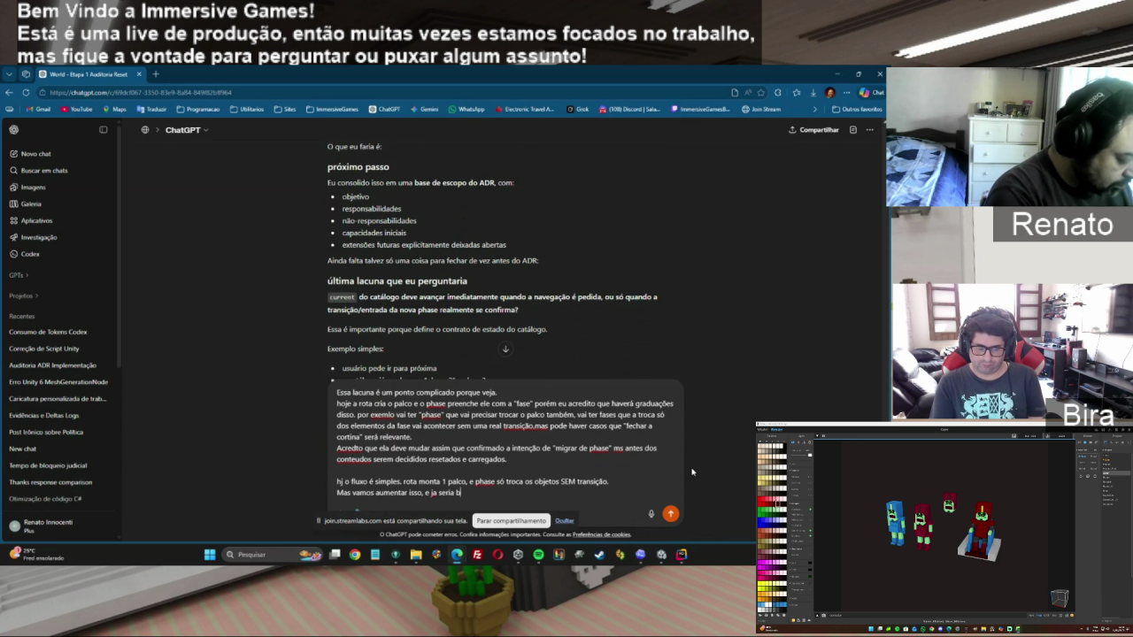
text(om posicionar)
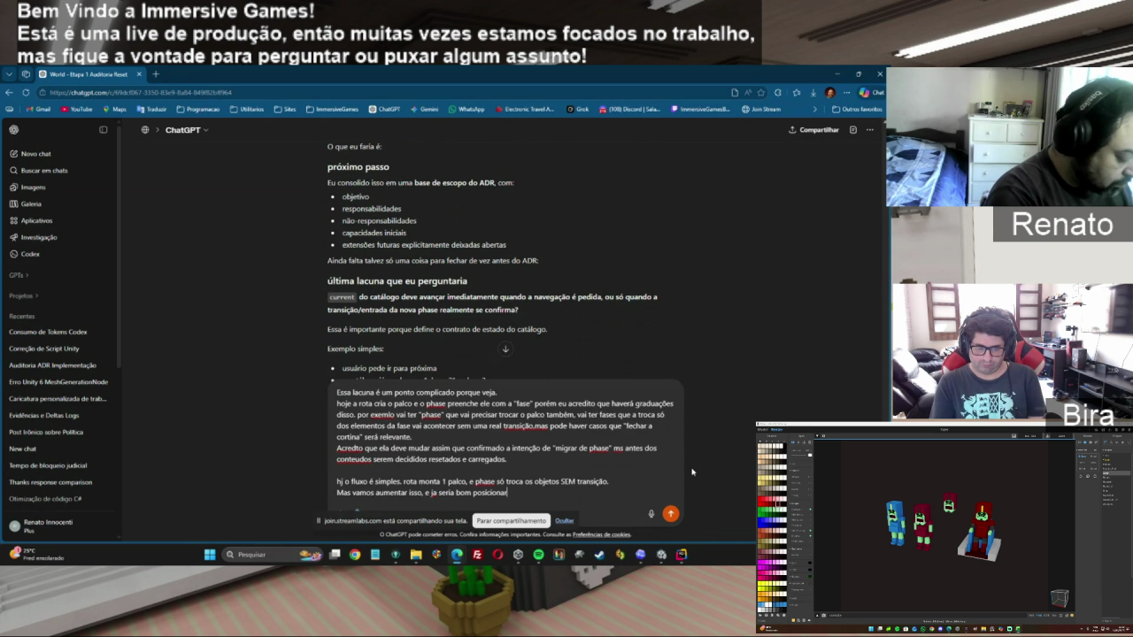
text( o current)
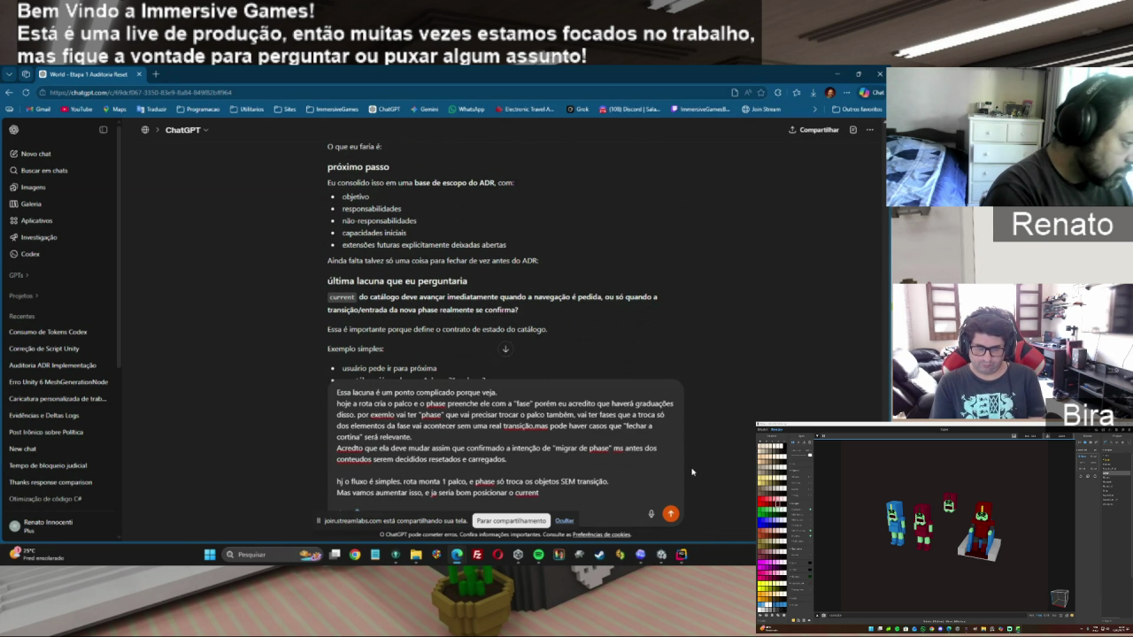
text( para não ter que mudar depois)
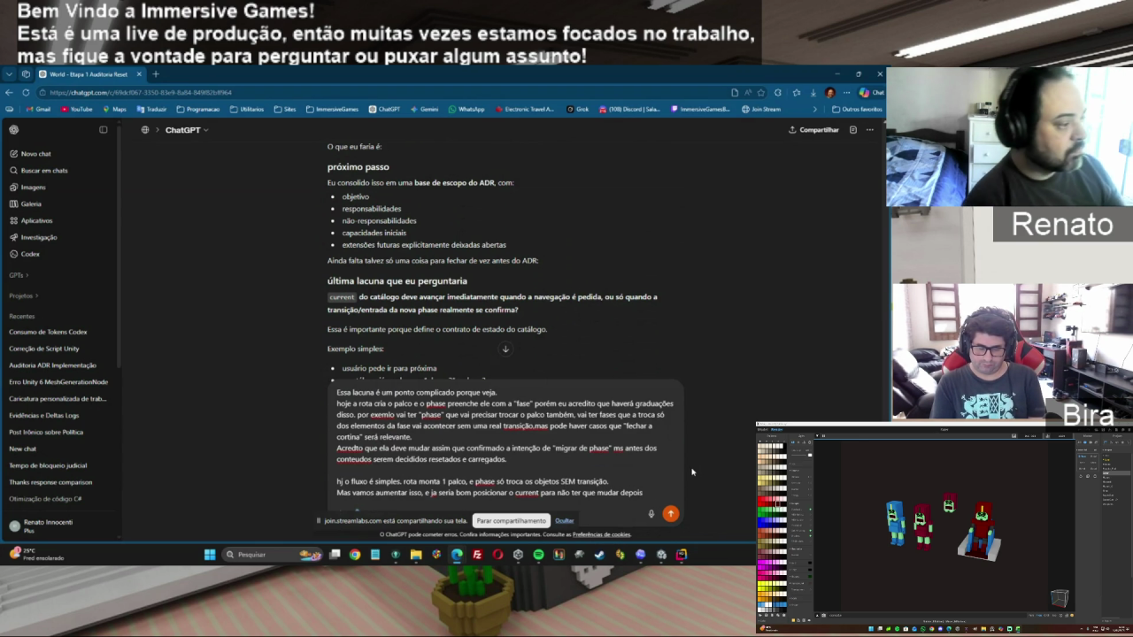
key(Return)
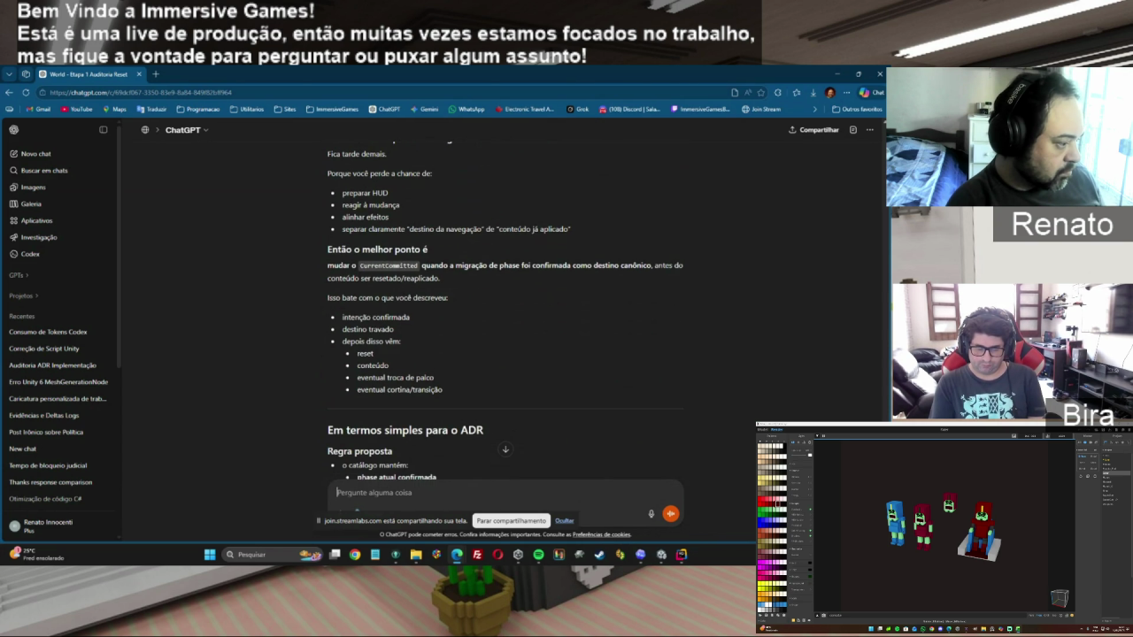
Scroll ChatGPT's reply to the proposed ADR decision with CurrentCommitted and PendingTarget.
scroll(505, 315, down, 3)
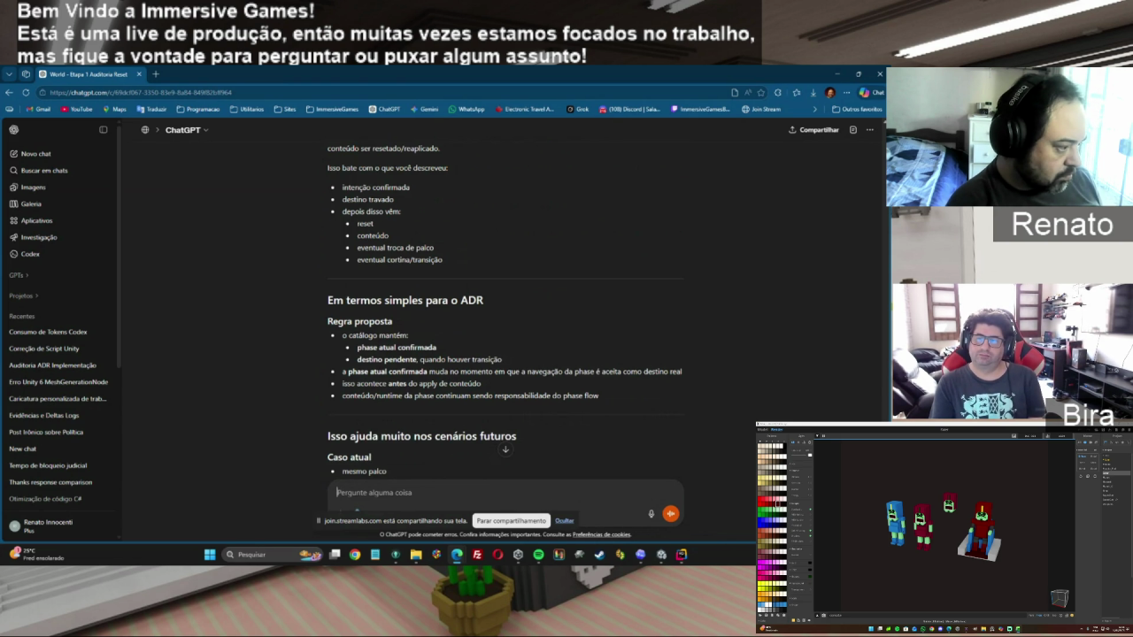
scroll(505, 449, down, 3)
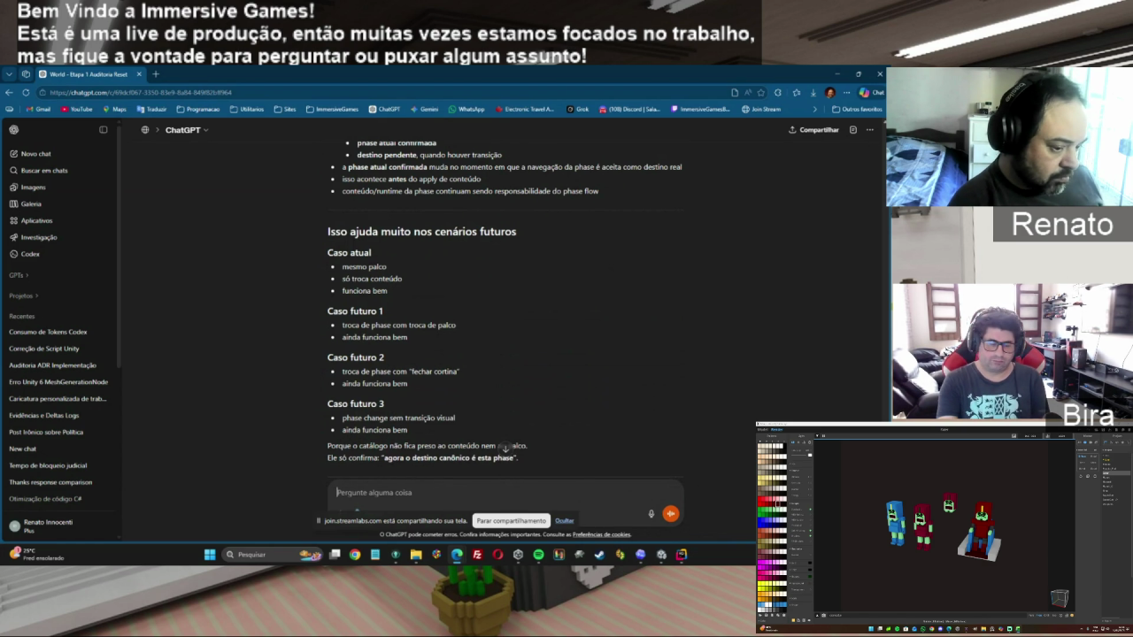
scroll(506, 313, down, 3)
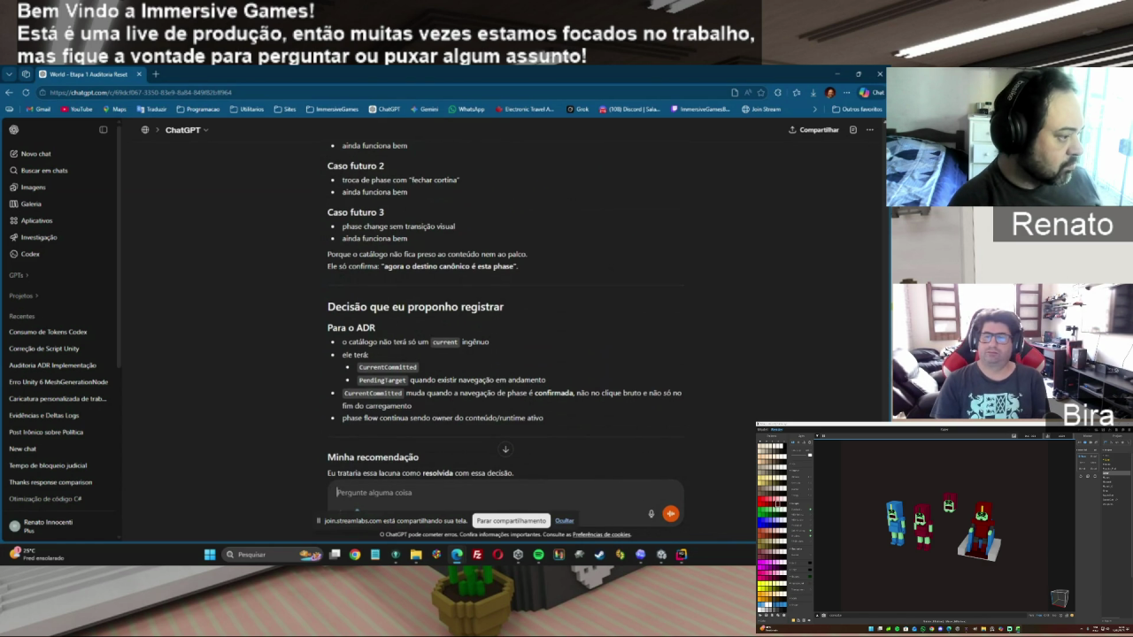